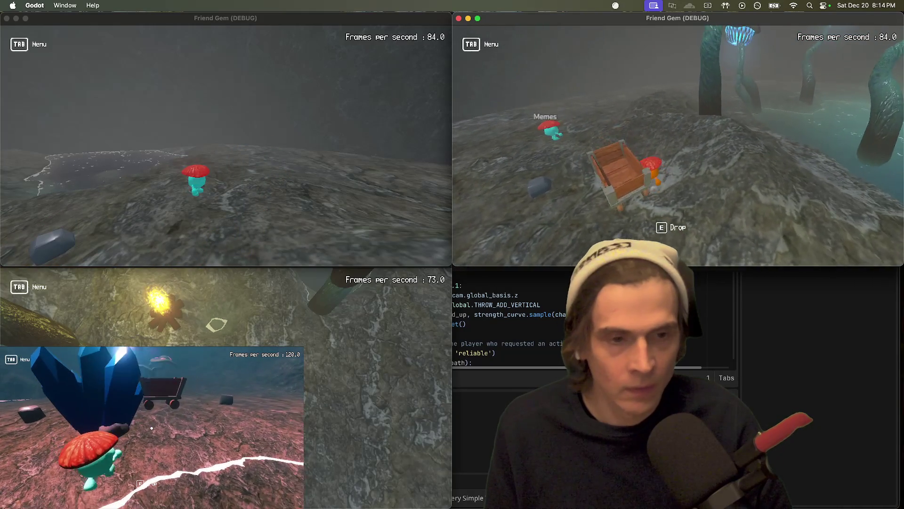
Step: Switch from the Friend Gem debug windows to the Things to-do app
key(super+Tab)
key(Tab)
key(Tab)
key(Tab)
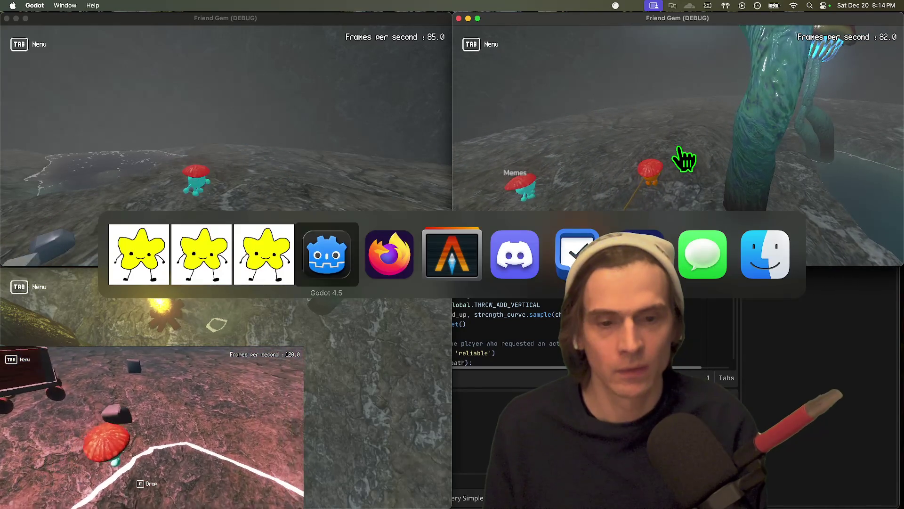
Step: Open the FriendGem project list in Things
key(Return)
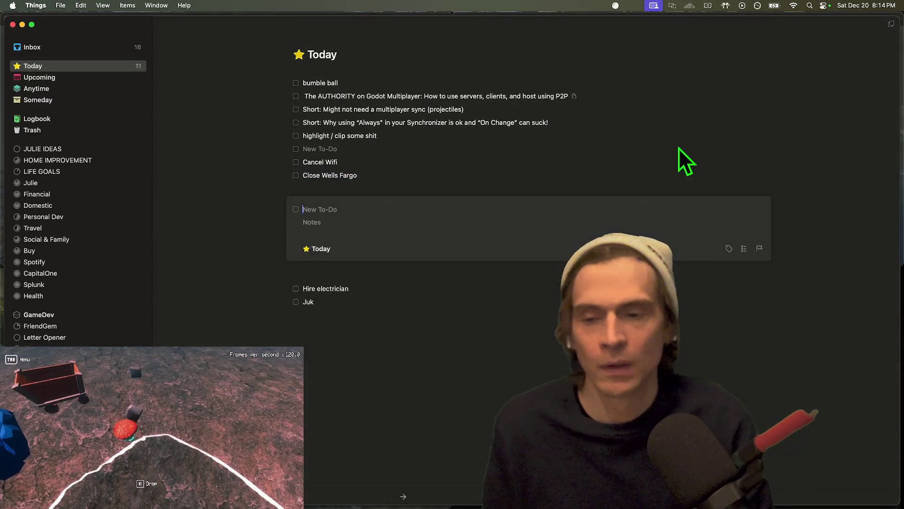
key(Escape)
click(37, 360)
click(38, 348)
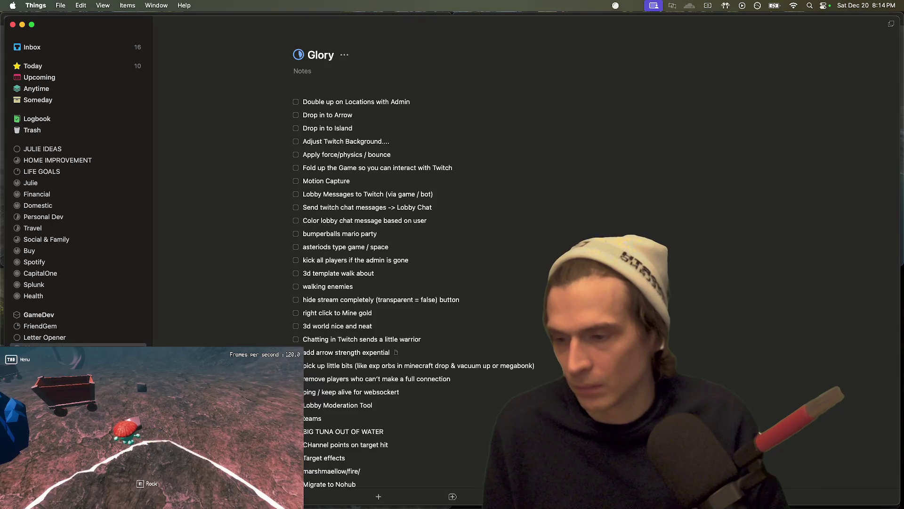
click(66, 326)
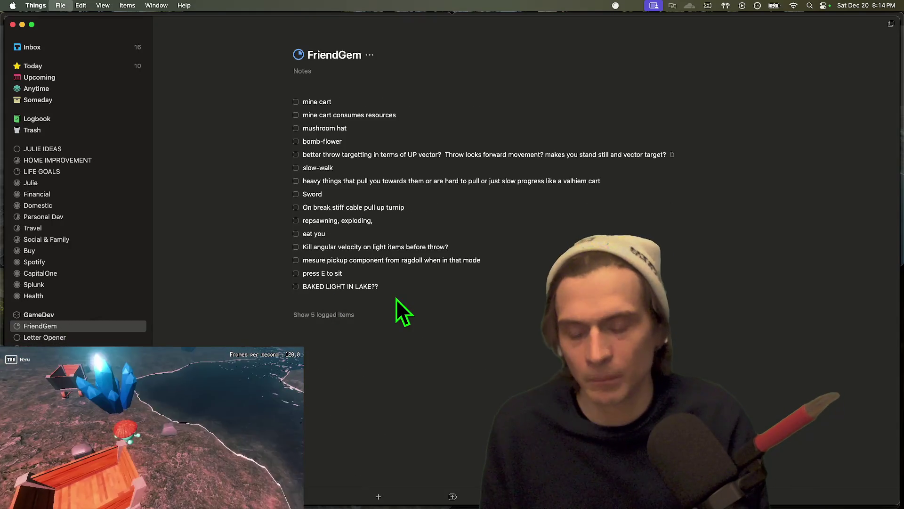
Step: Add a to-do: when riding a cart, add cart velocity to the player, or create seats disabling physics
key(super+n)
text(AWhen )
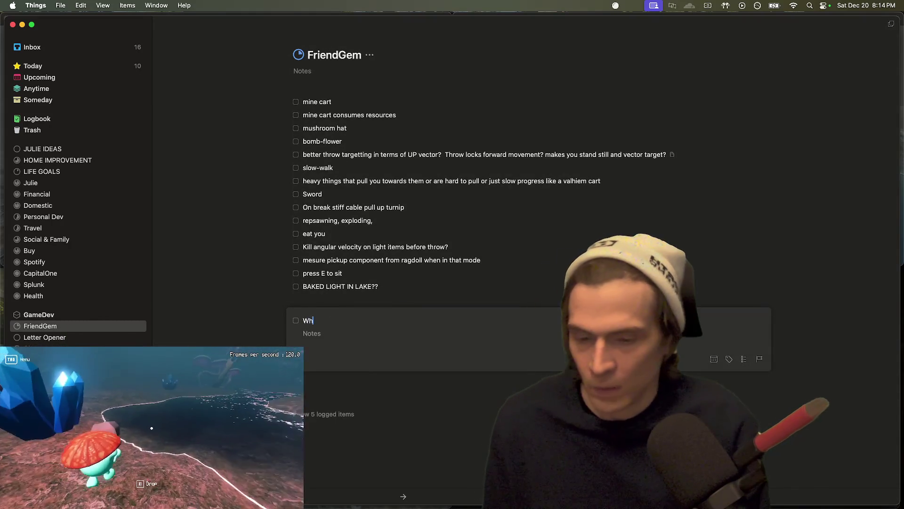
text(a player i)
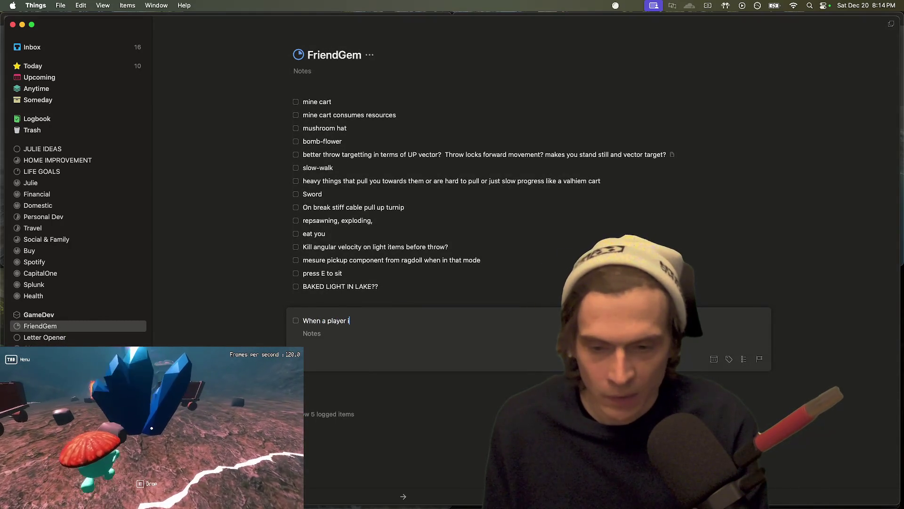
key(BackSpace)
key(BackSpace)
text(ridin)
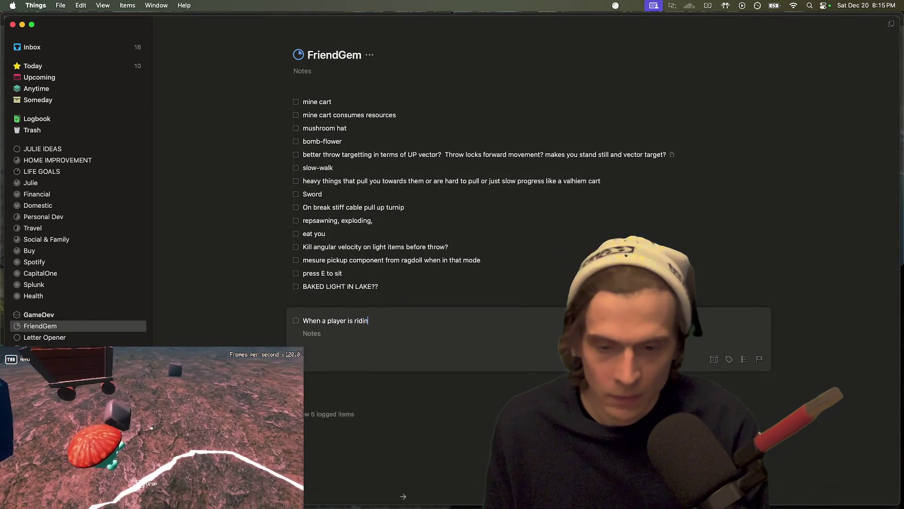
text(g a cart, we need to add the veloci)
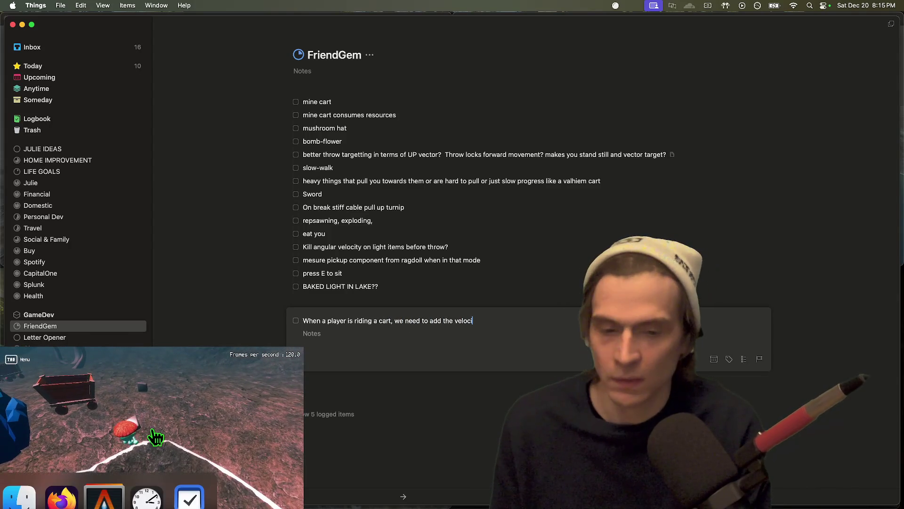
text(ty to the player)
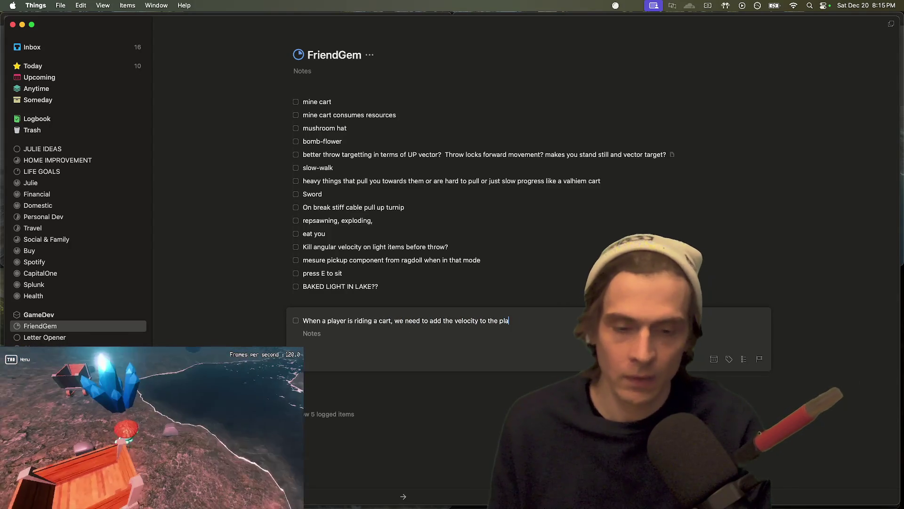
text( from the ca)
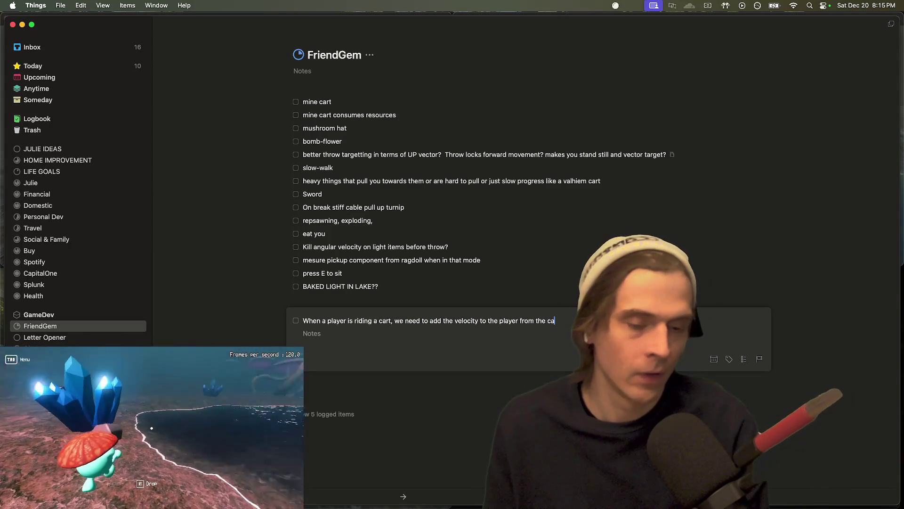
text(rt, thi)
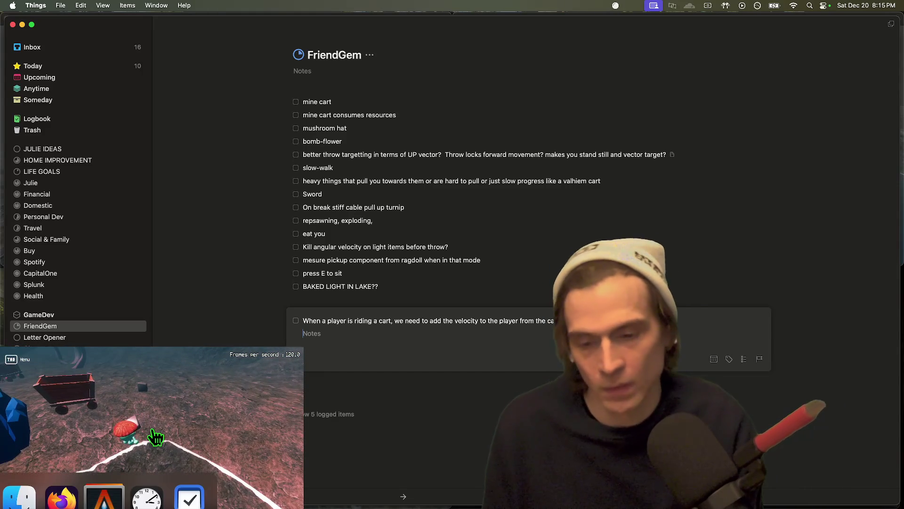
key(BackSpace)
text(t or create seats)
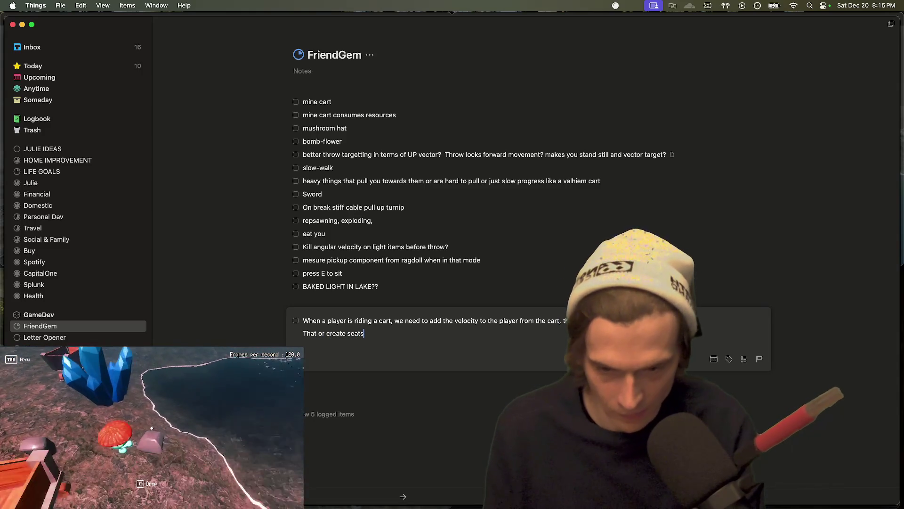
text( and disable physis)
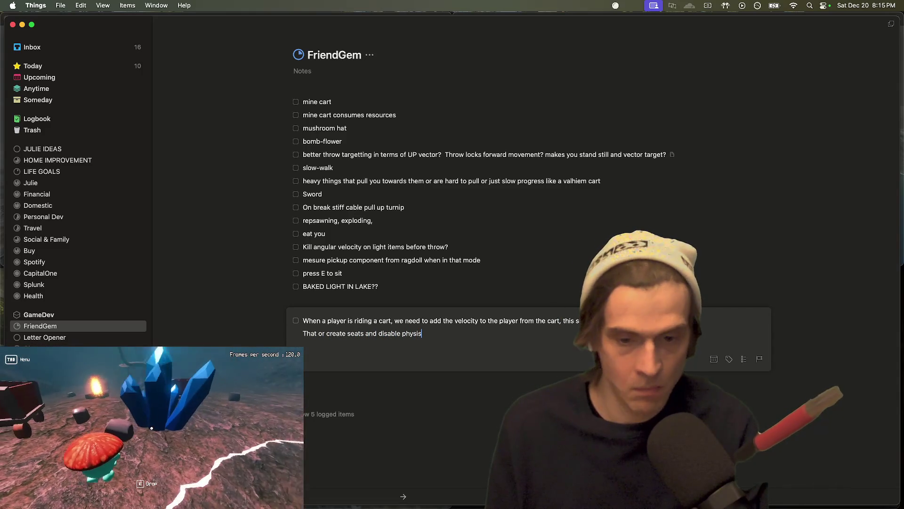
key(BackSpace)
key(BackSpace)
key(BackSpace)
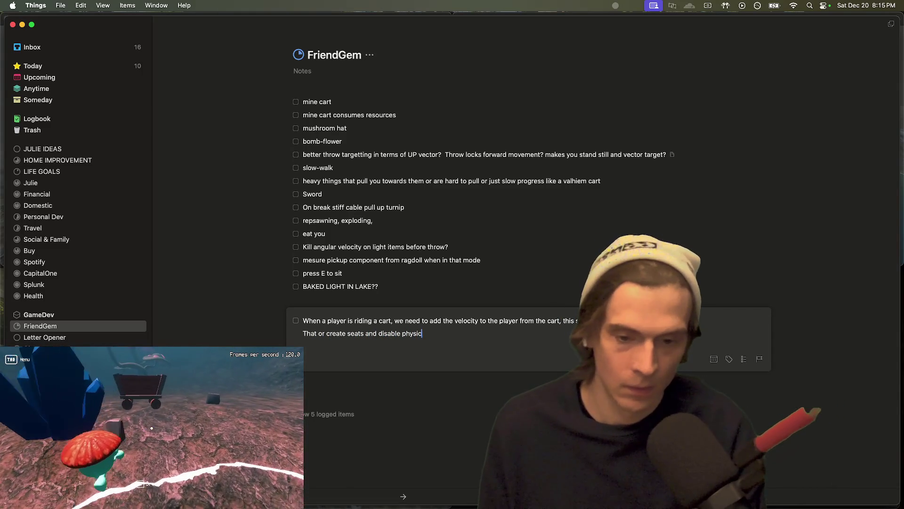
text(s for s)
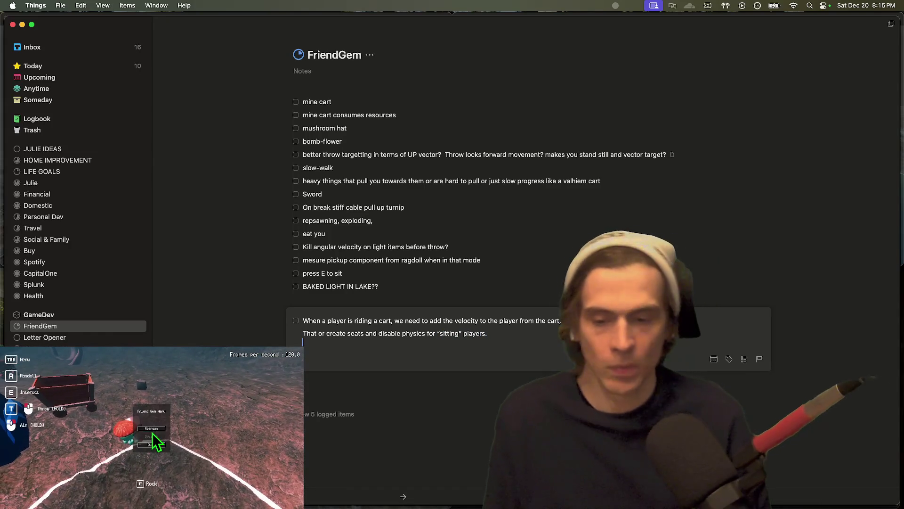
key(super+Tab)
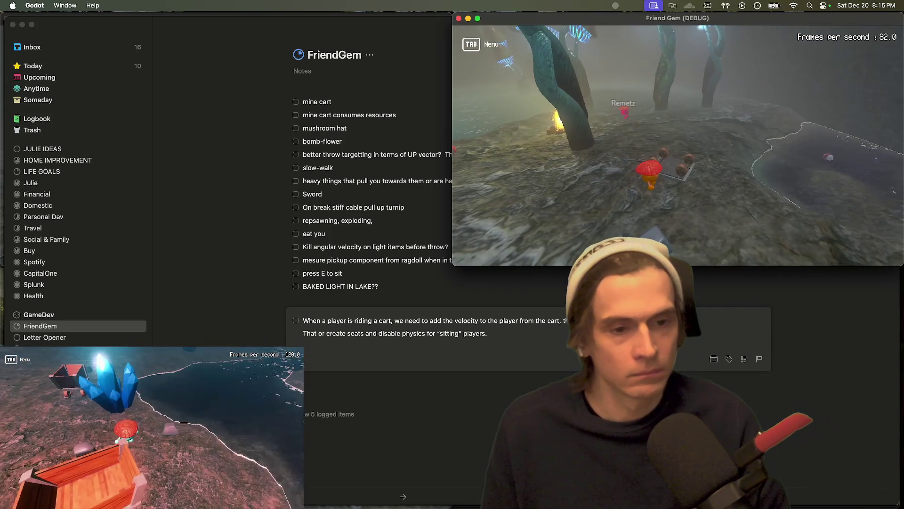
Step: Cycle through the game, Things and Godot, then launch Chrome from Spotlight
key(super+Tab)
key(super+Tab)
key(super+Tab)
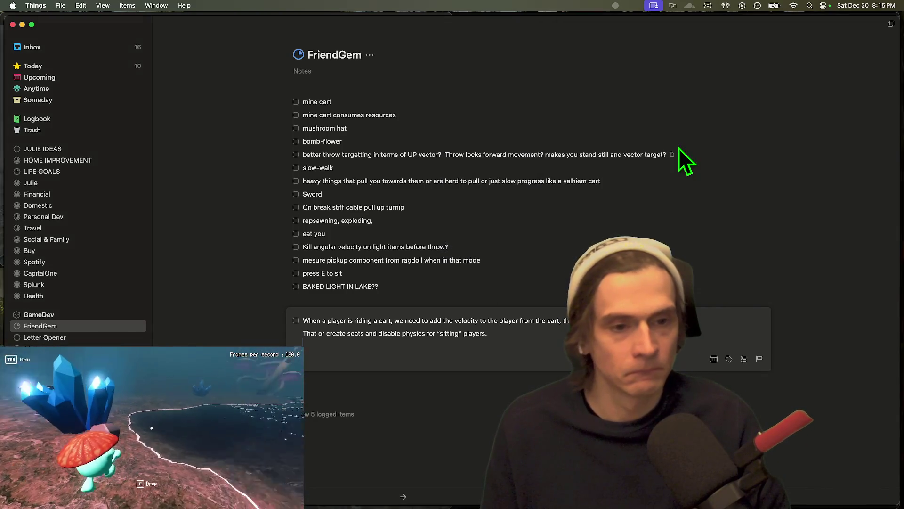
key(super+Tab)
key(super+Tab)
key(super+Tab)
key(super+Tab)
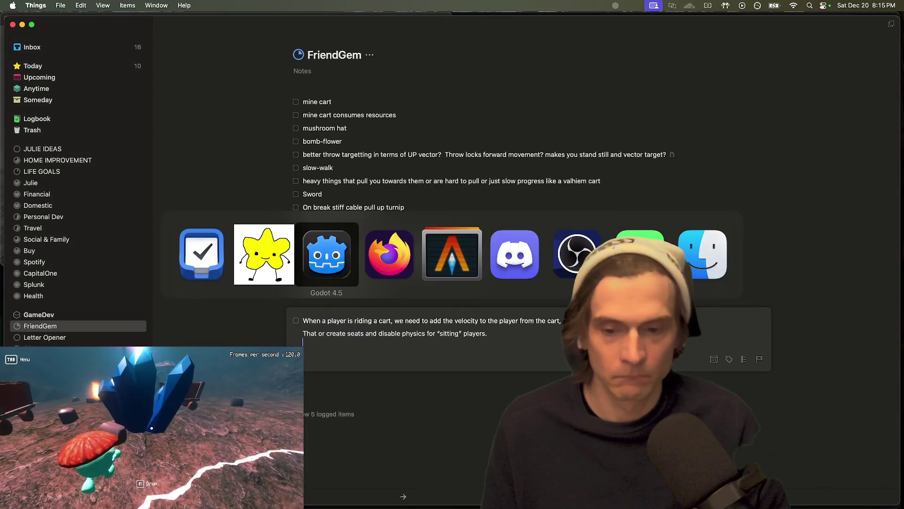
key(super+Tab)
key(super+Tab)
key(Tab)
key(Tab)
key(super+shift+Tab)
key(super+shift+Tab)
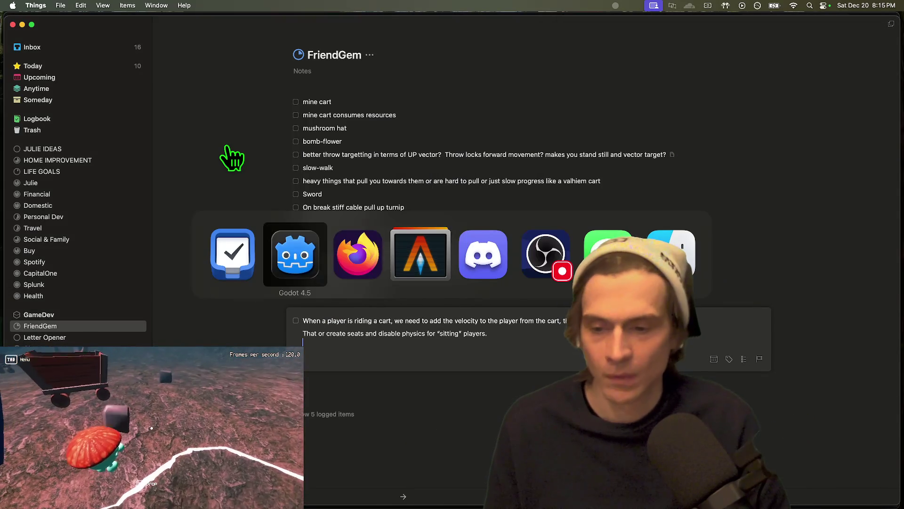
key(super+space)
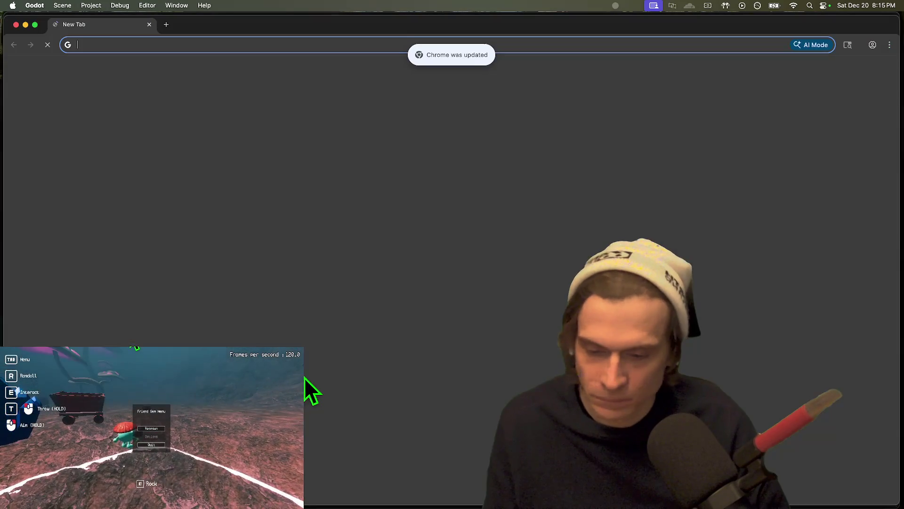
Step: Find the WebRTC P2P demo on the developer's itch.io page and load its URL
click(256, 249)
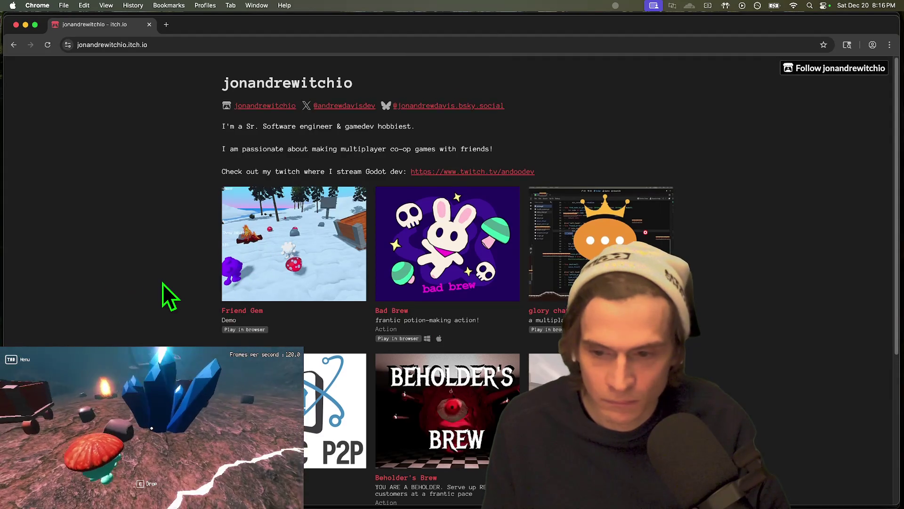
scroll(163, 283, down, 5)
click(254, 269)
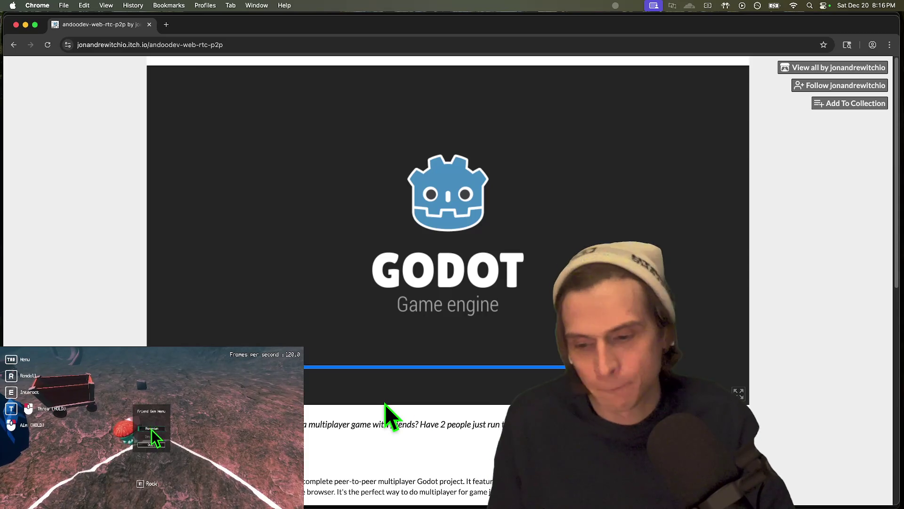
click(278, 43)
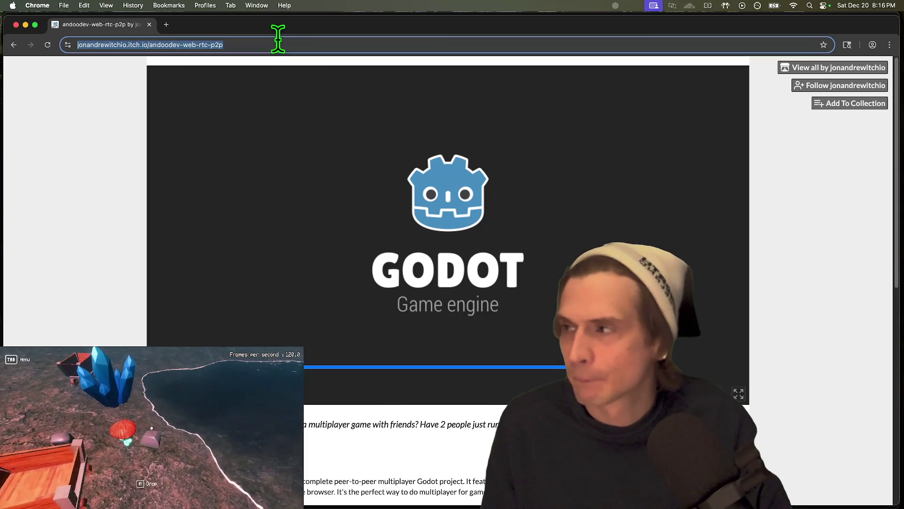
key(super+Tab)
key(super+Tab)
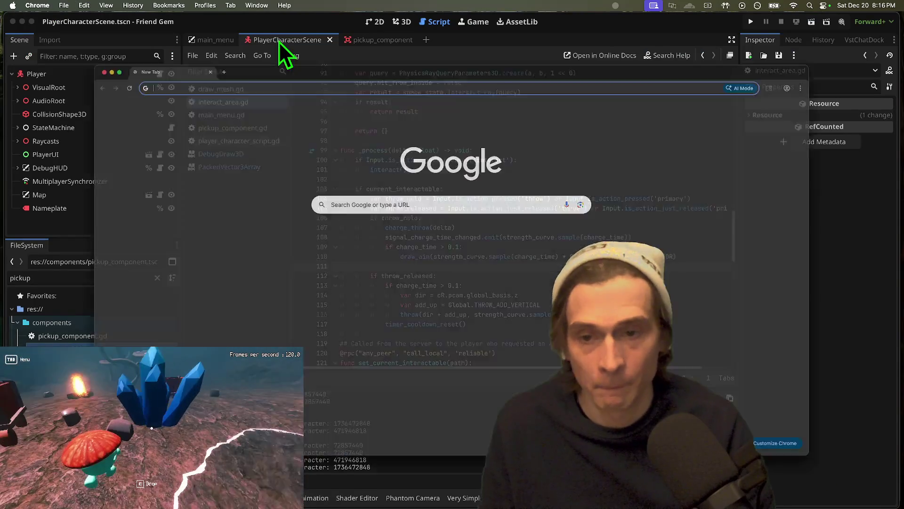
text(https://jonandrewitchio.itch.io/andoodev-web-rtc-p2p)
key(Return)
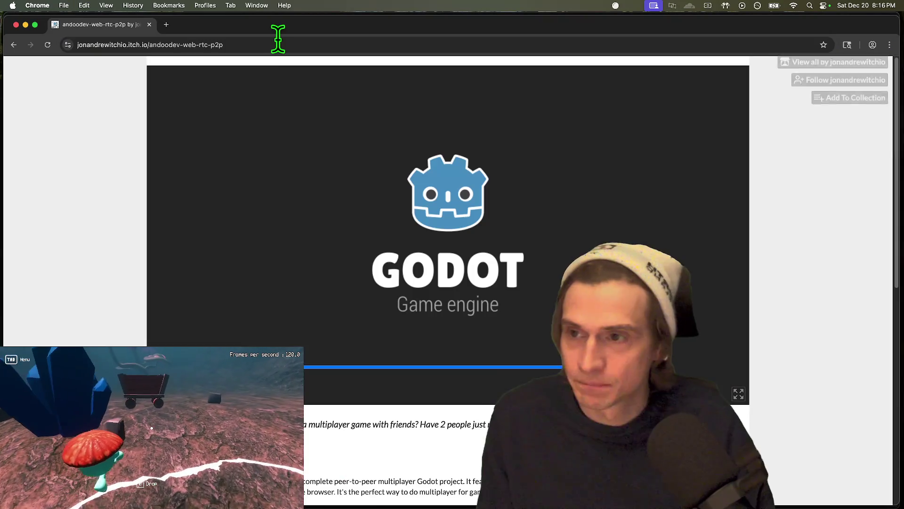
Step: Enter the username 'andoodev' and connect to the multiplayer server
click(350, 424)
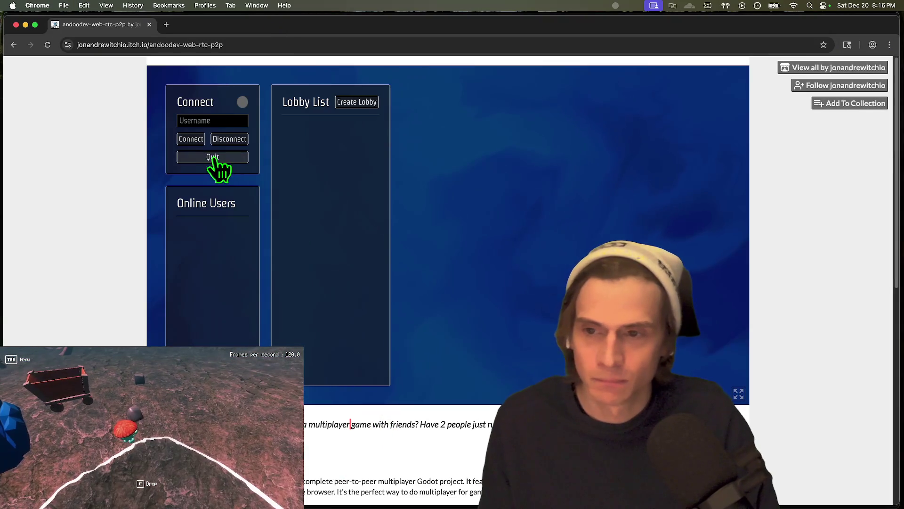
text(andoodev)
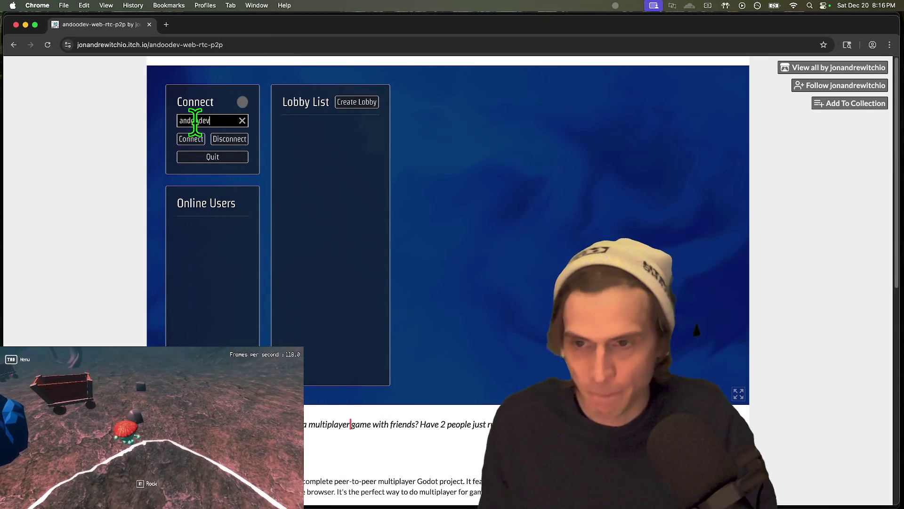
click(194, 140)
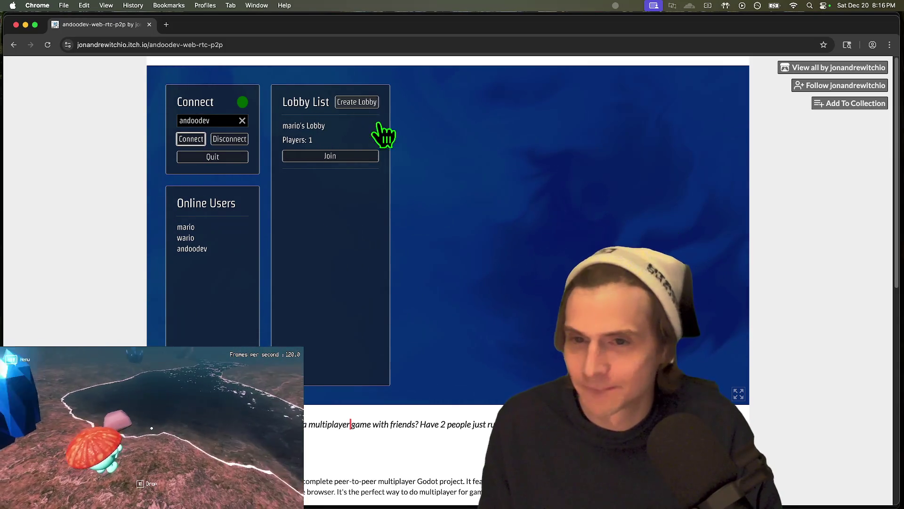
Step: Join the open lobby, send 'hehe' in chat, then leave the lobby
click(339, 154)
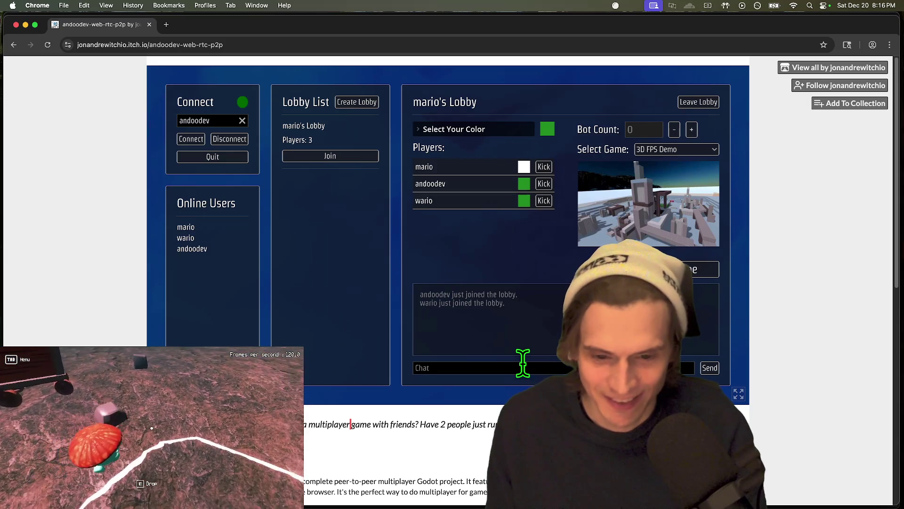
text(hehe)
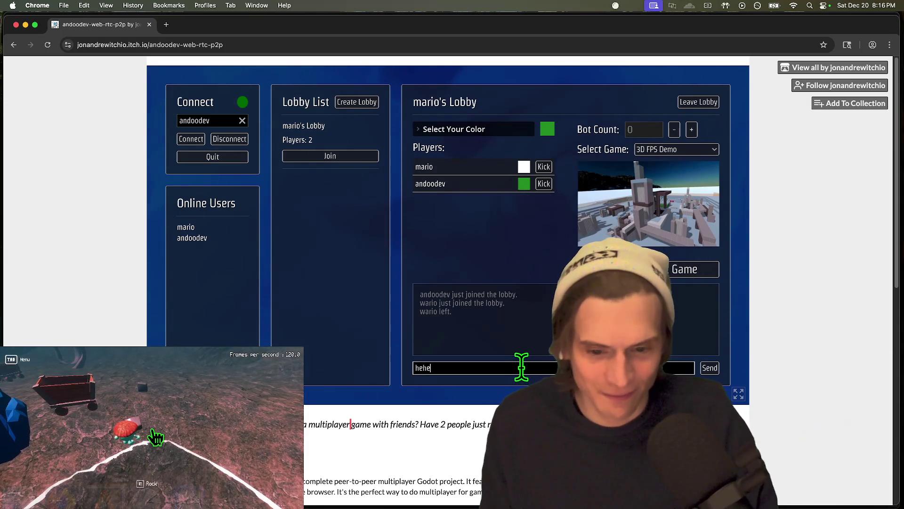
key(Return)
text(heeee)
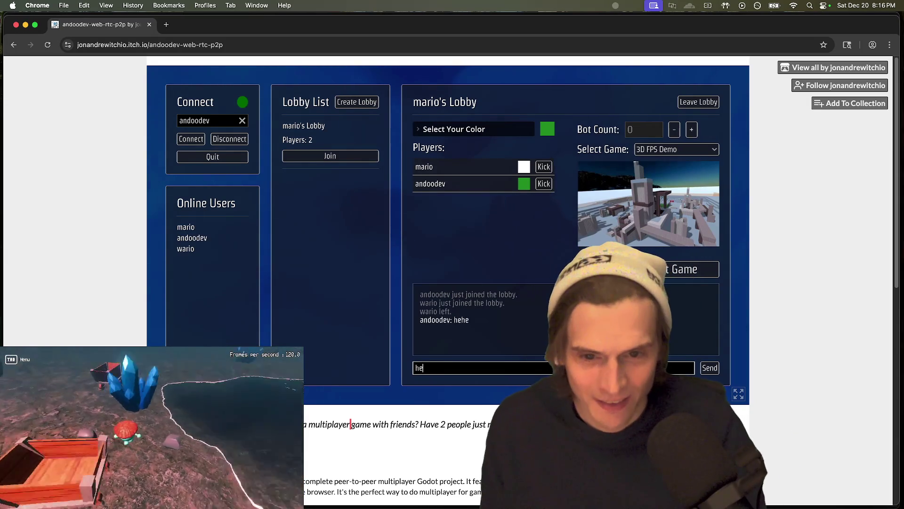
click(699, 103)
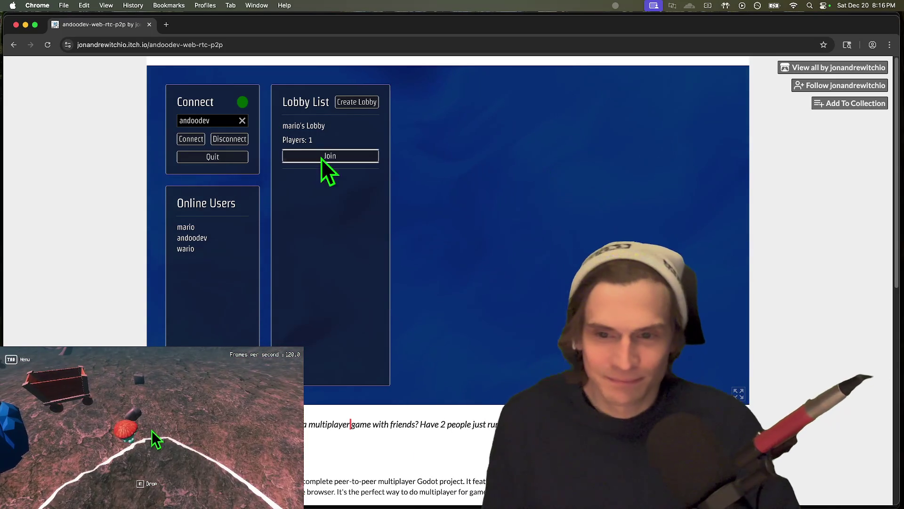
Step: Bring Firefox to the front and cycle through its open video tabs
key(super+Tab)
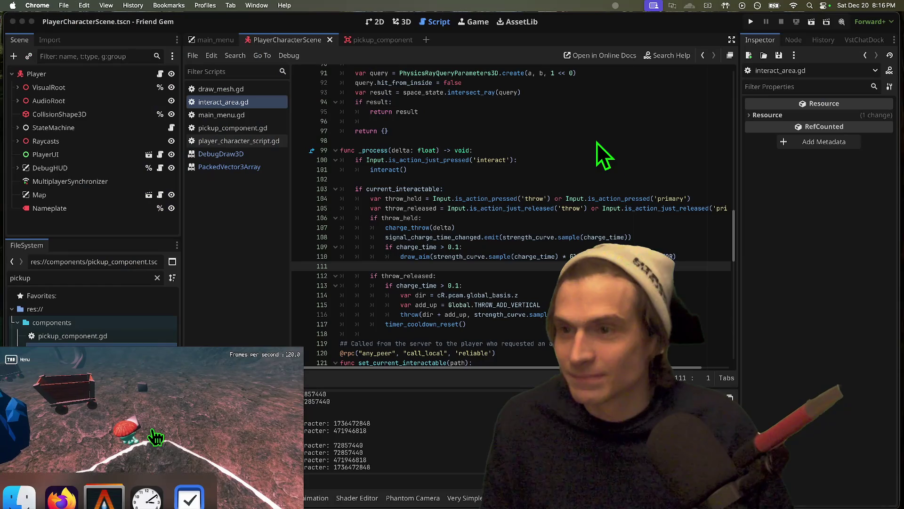
click(532, 479)
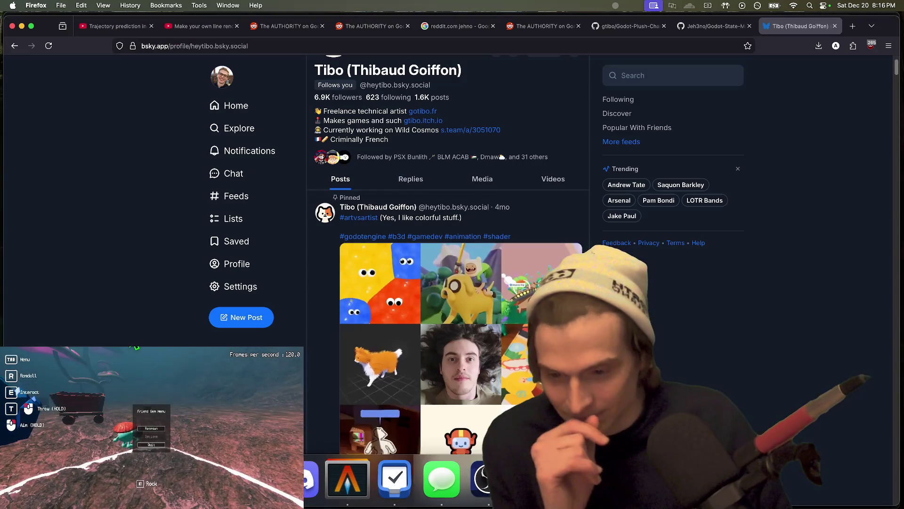
key(ctrl+Tab)
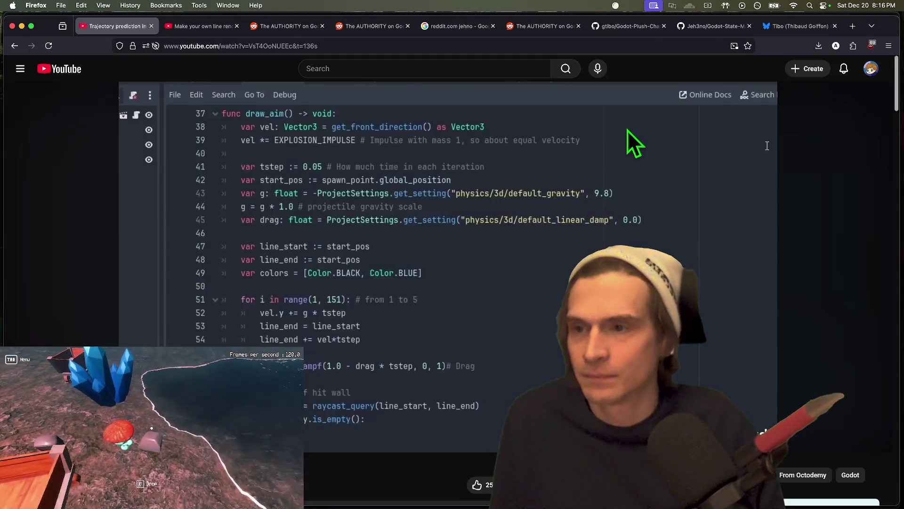
key(ctrl+Tab)
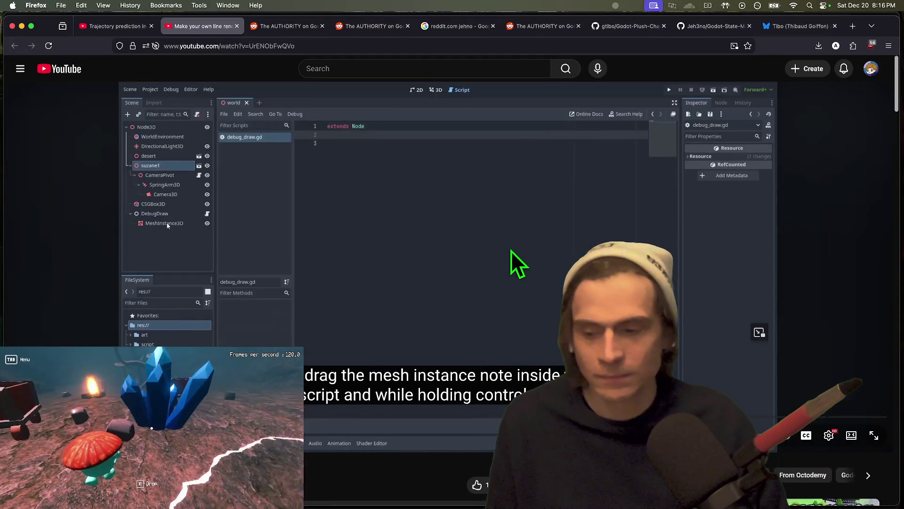
Step: Open youtube.com, go to your channel, and pause the Godot Multiplayer P2P FPS video
key(super+t)
text(youtube.com)
key(Return)
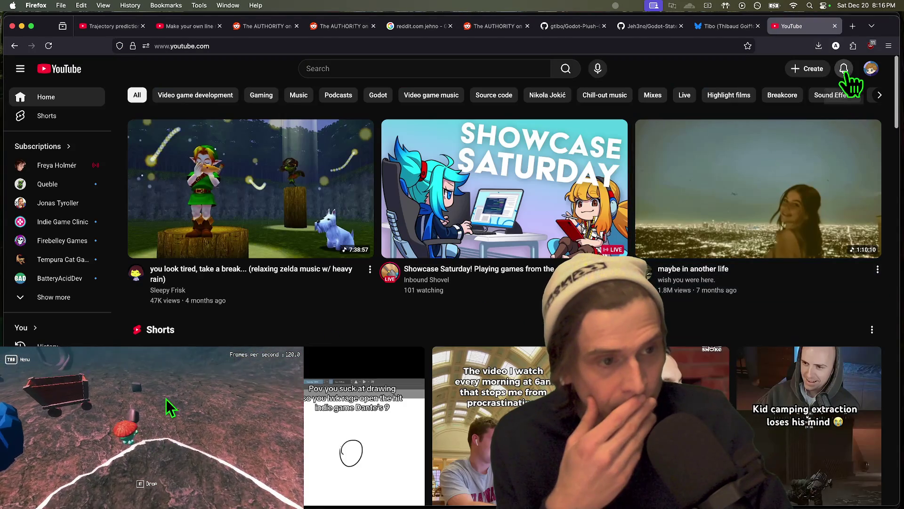
click(844, 69)
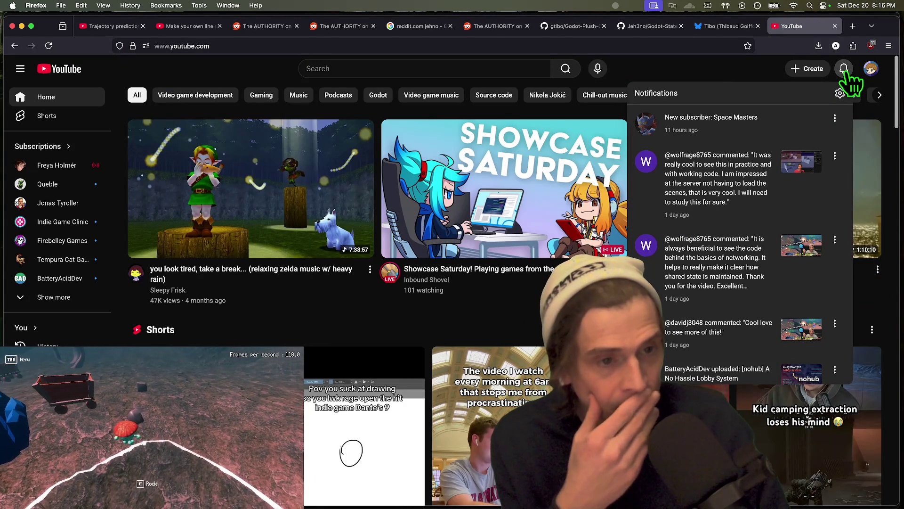
click(874, 68)
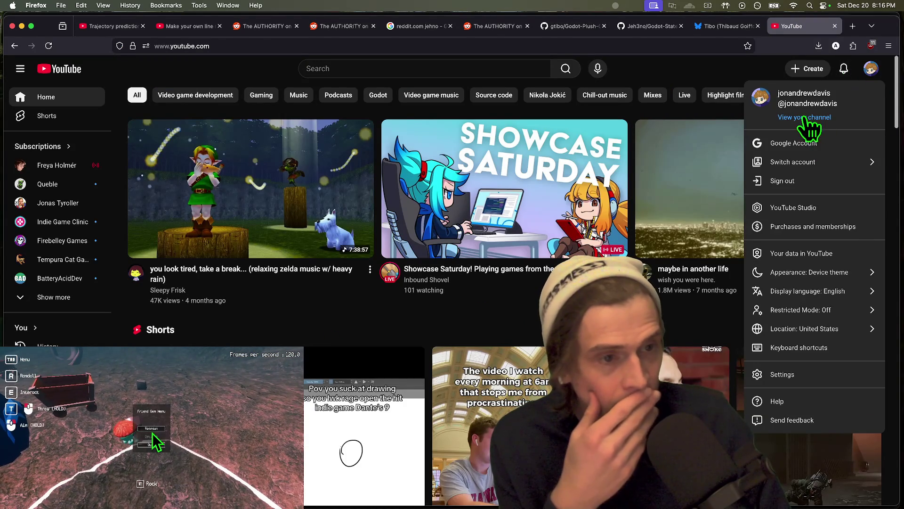
click(807, 119)
scroll(868, 189, down, 3)
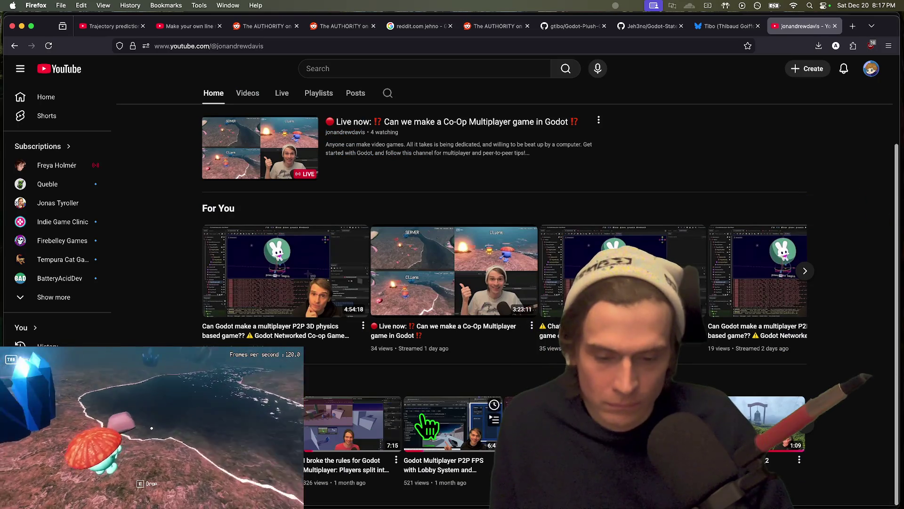
click(425, 419)
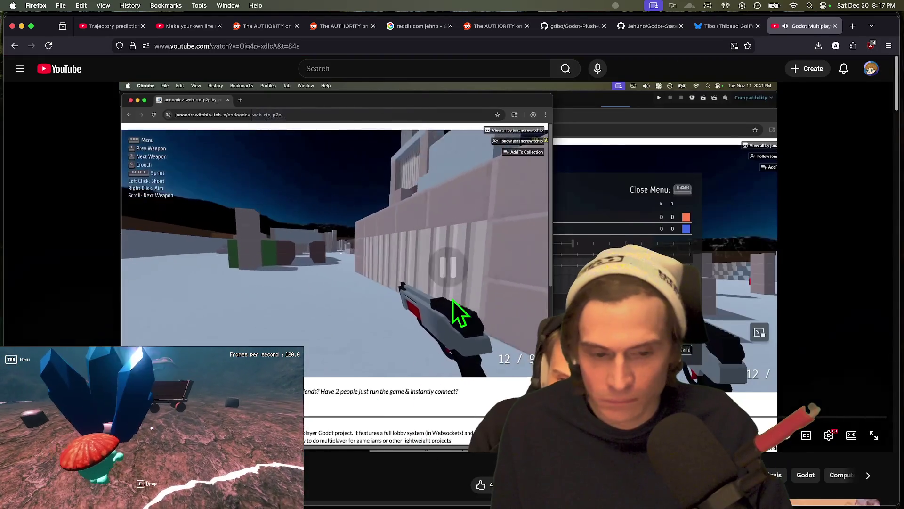
click(461, 313)
scroll(375, 407, down, 5)
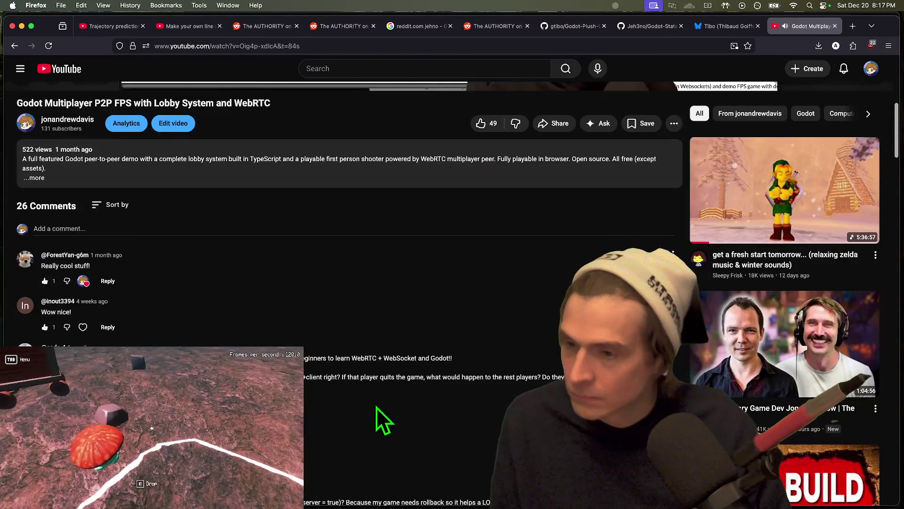
Step: Open itch.io in a new tab and go to your profile page
key(super+t)
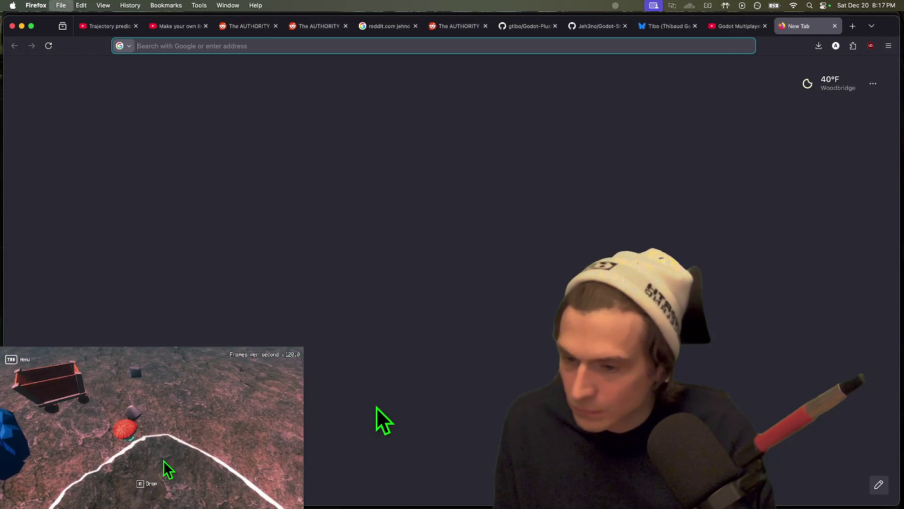
text(itch)
key(Return)
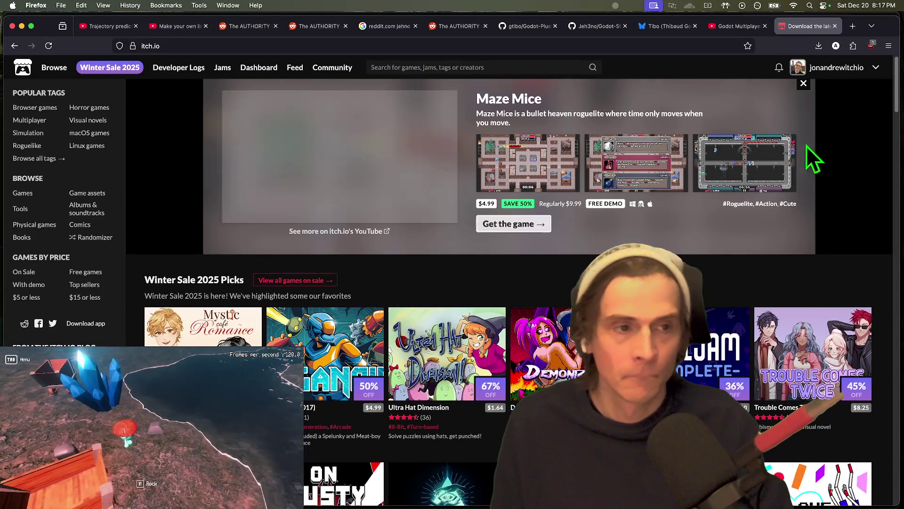
click(836, 71)
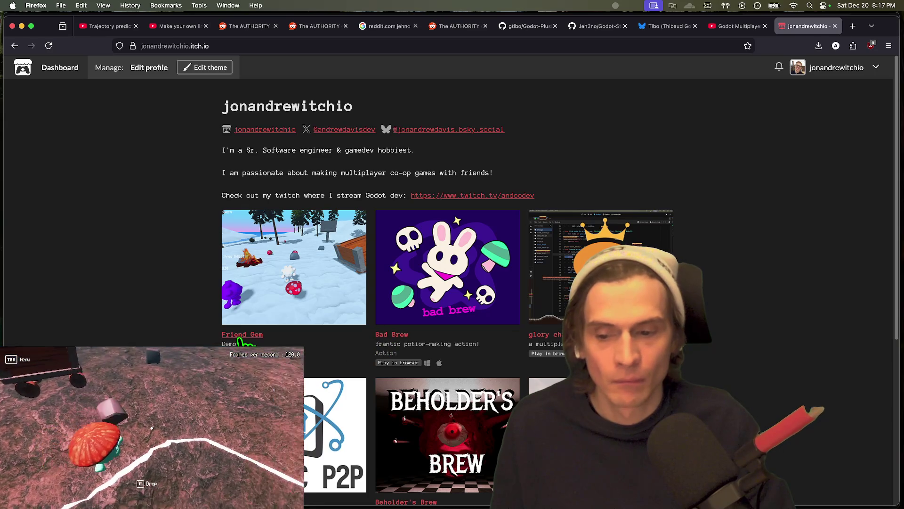
Step: Scroll the project edit page and open, then cancel, the cover image picker
scroll(721, 347, down, 1)
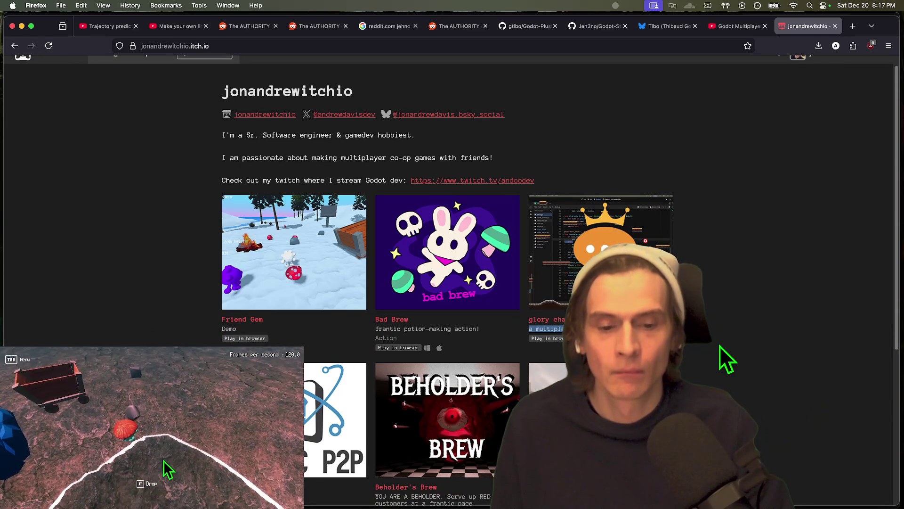
scroll(463, 326, down, 3)
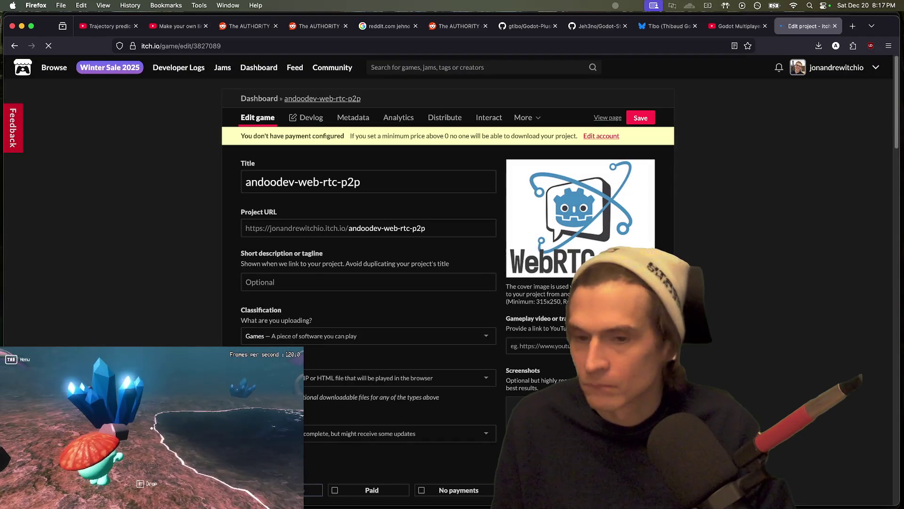
mouse_move(584, 219)
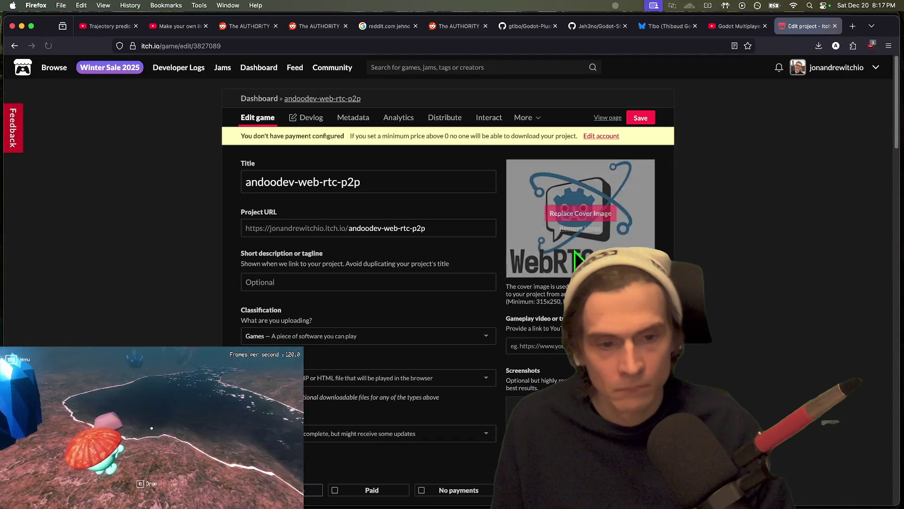
click(584, 213)
key(Escape)
Step: Open the second gallery screenshot, 22tAQx.png, in its own tab
scroll(686, 370, down, 3)
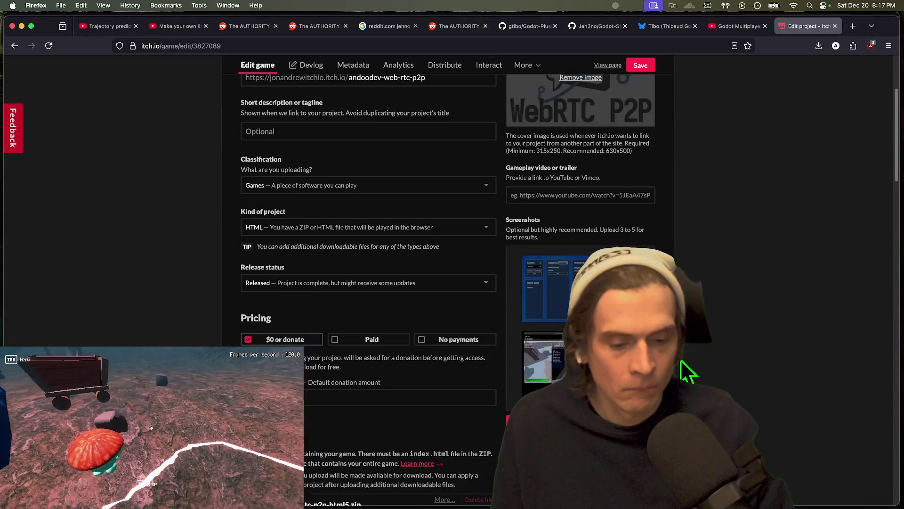
scroll(707, 362, down, 1)
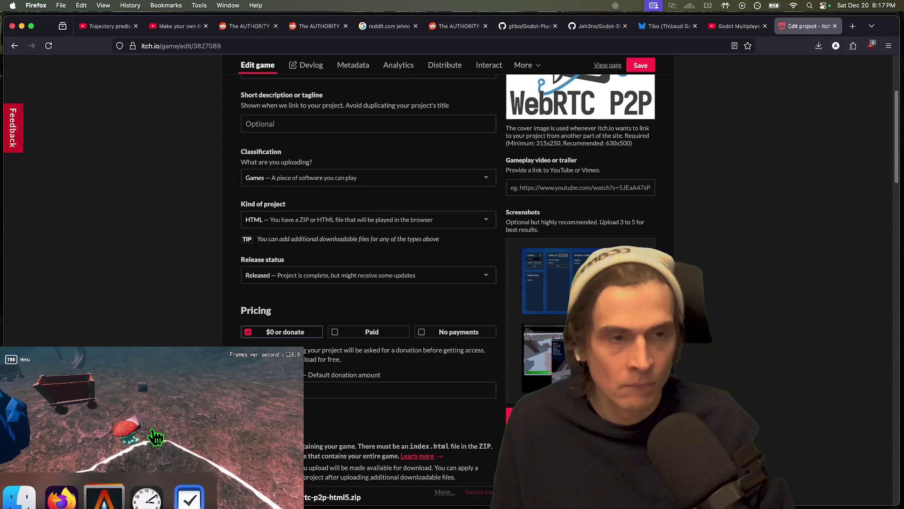
click(544, 358)
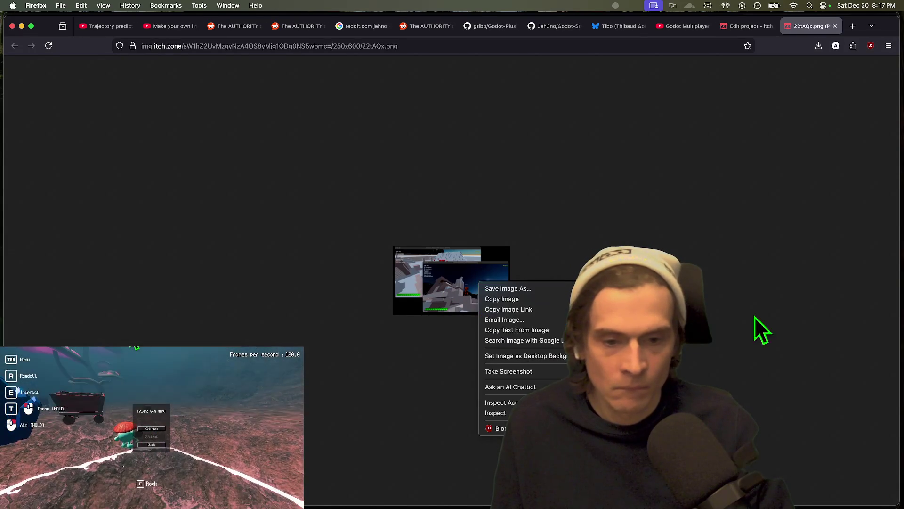
click(755, 330)
mouse_move(299, 479)
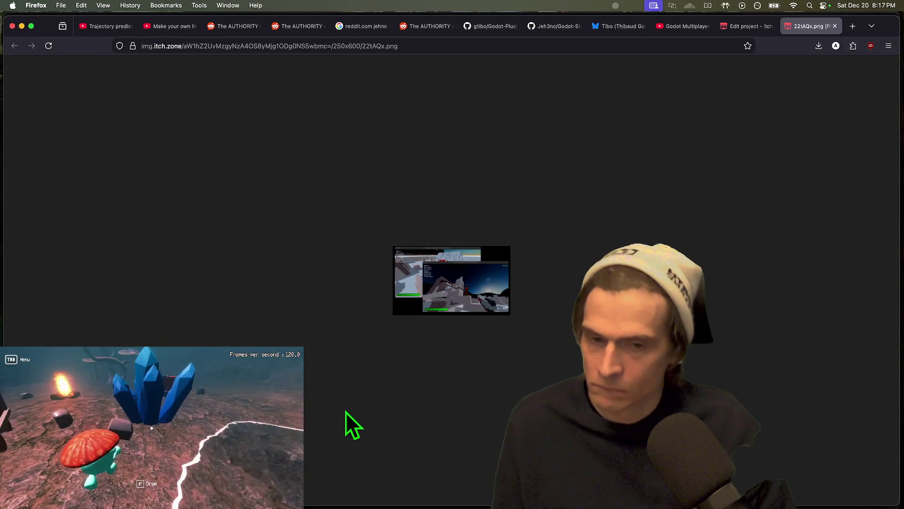
Step: Open a maximized Finder window on the Desktop folder and browse its files
click(336, 494)
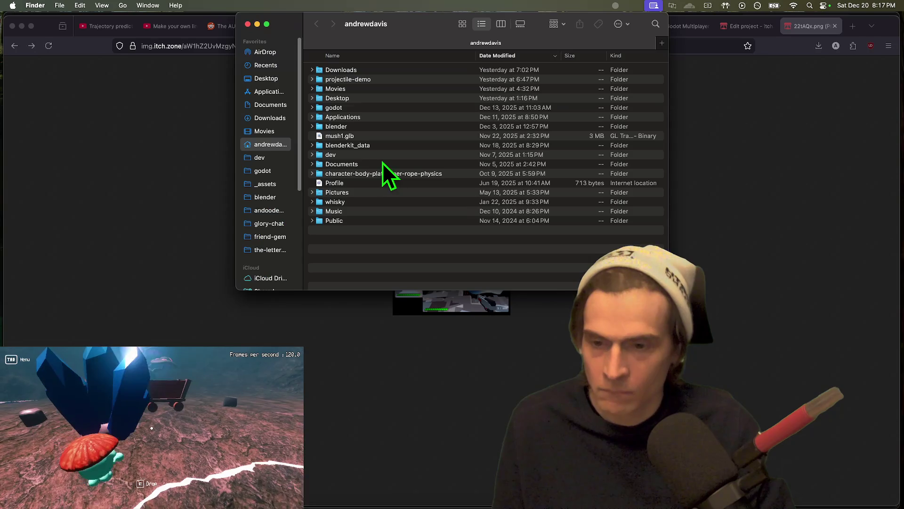
click(289, 78)
double_click(400, 23)
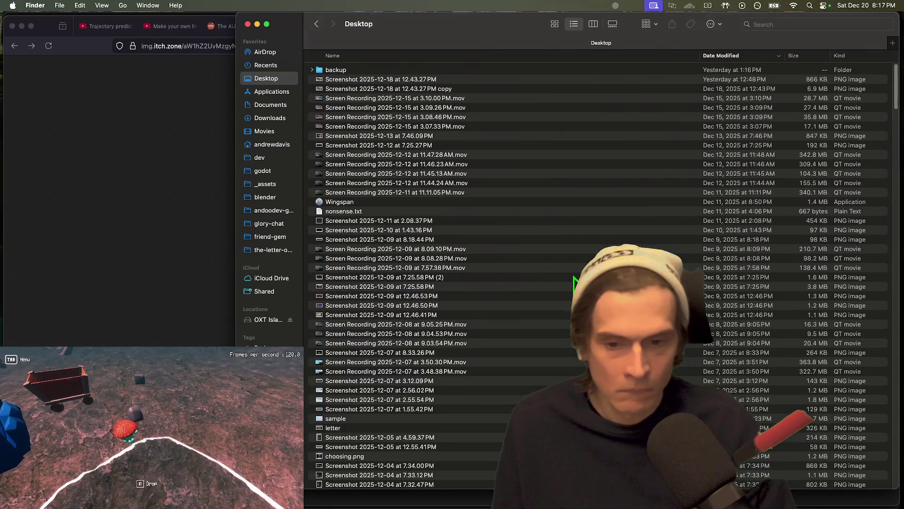
scroll(465, 318, down, 15)
click(465, 318)
scroll(474, 264, down, 20)
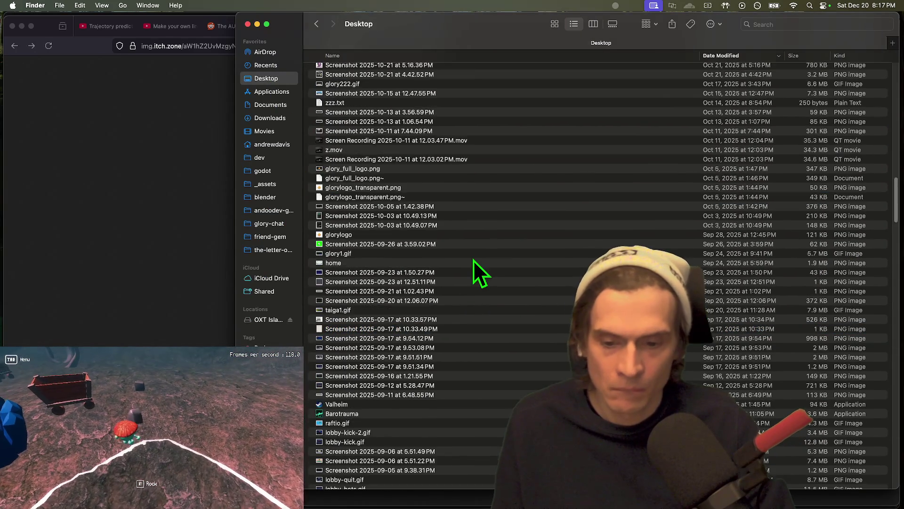
scroll(473, 260, down, 15)
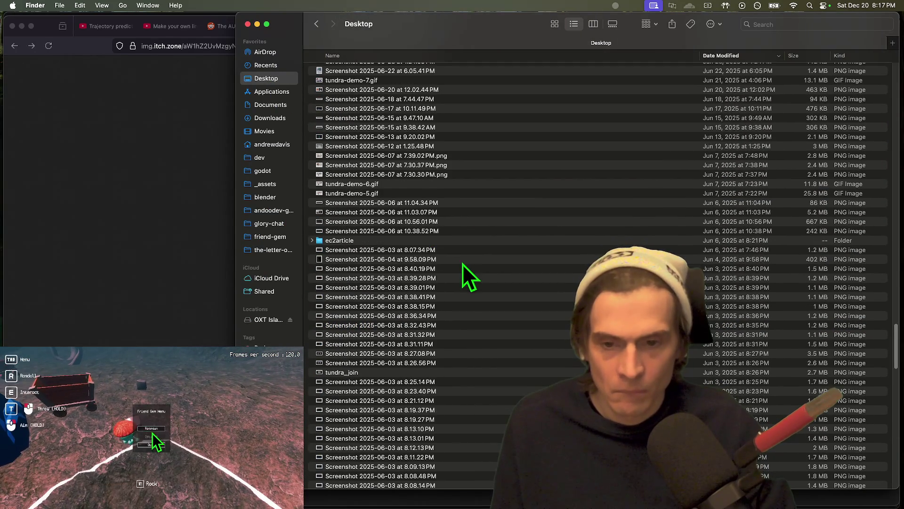
click(429, 268)
Step: Quick Look NETFOX.png and the neighbouring screenshots near blaster-2.gif and tundra-demo-2.gif
scroll(407, 401, down, 20)
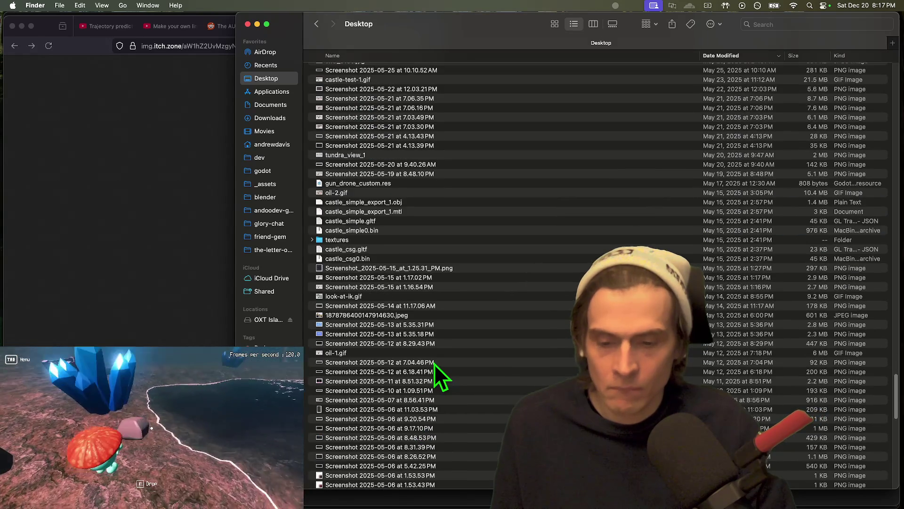
scroll(435, 364, down, 5)
click(435, 362)
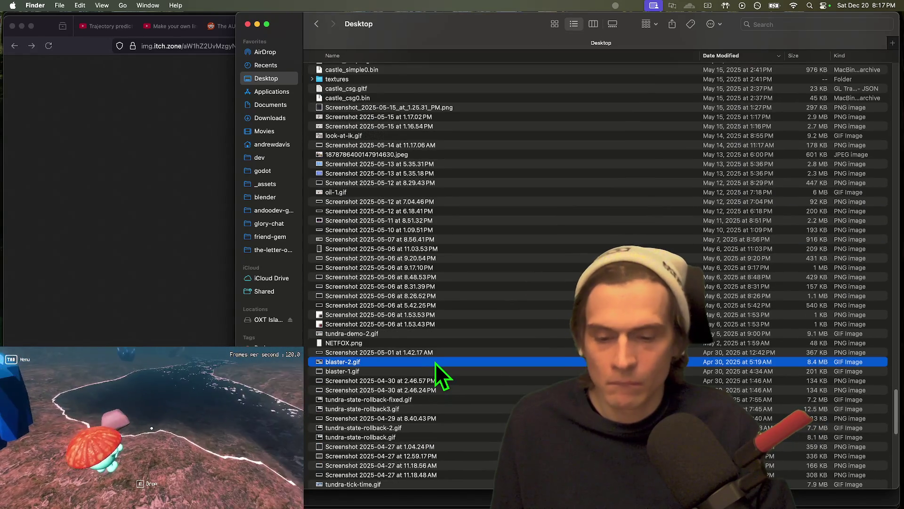
scroll(438, 365, down, 5)
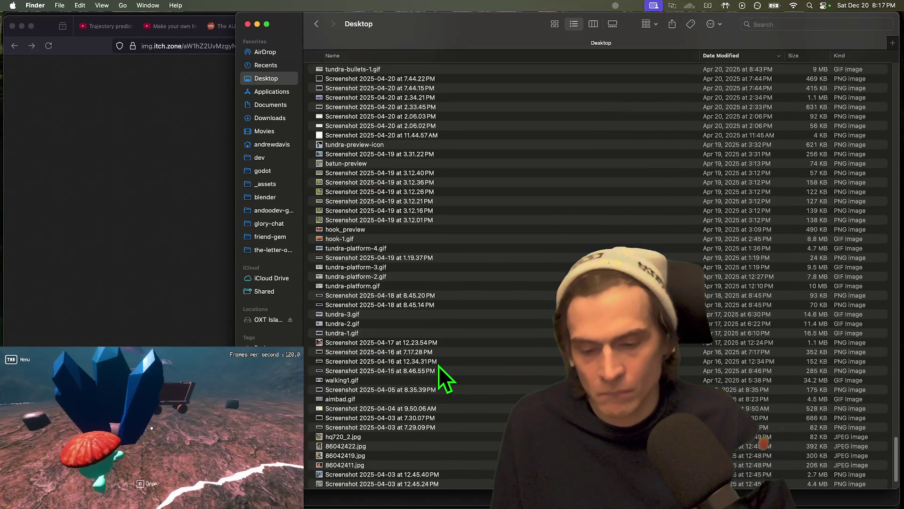
scroll(438, 365, up, 7)
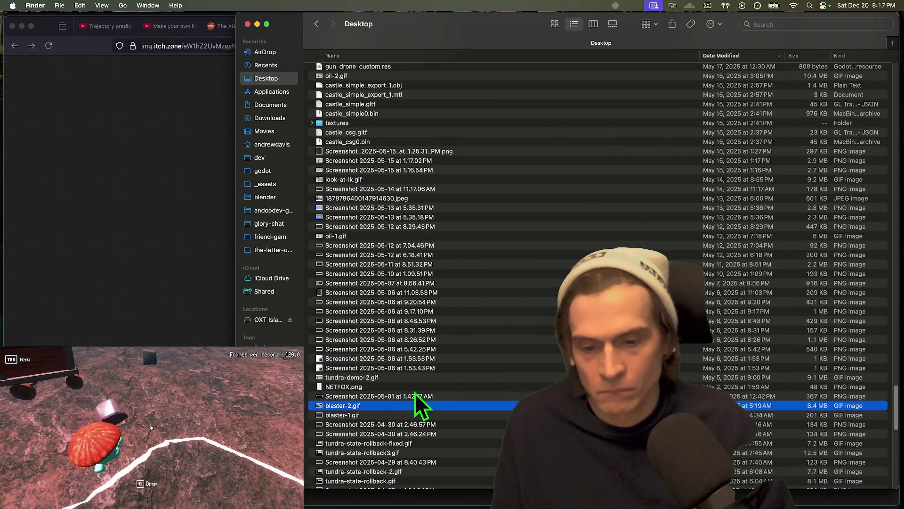
click(415, 390)
key(space)
key(space)
click(411, 376)
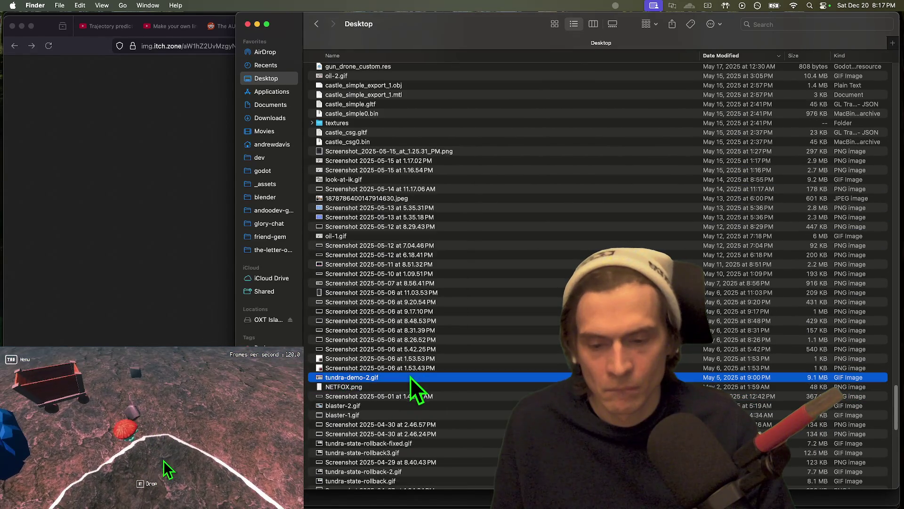
key(space)
key(Up)
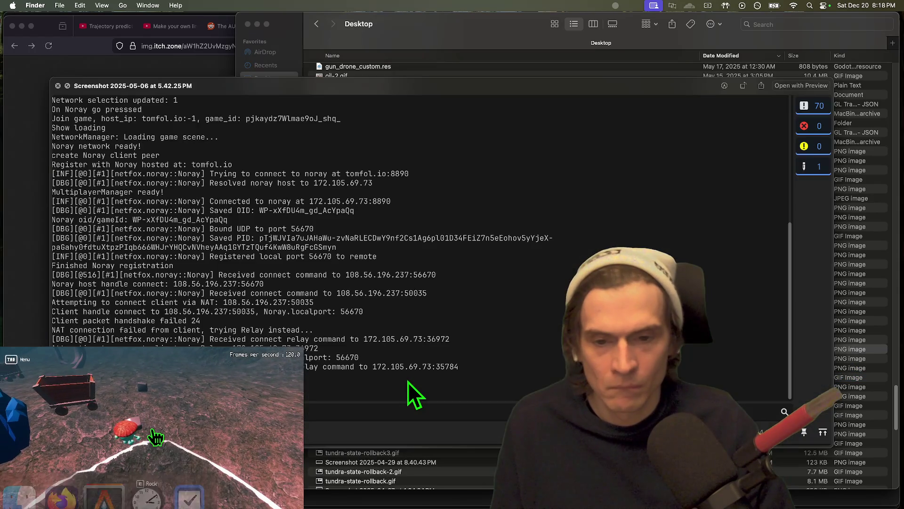
key(space)
key(Up)
key(Up)
Step: Preview the May 21 7.03.30 PM and June 3 8.03.54 PM screenshots
scroll(408, 382, up, 5)
scroll(408, 382, up, 5)
click(414, 221)
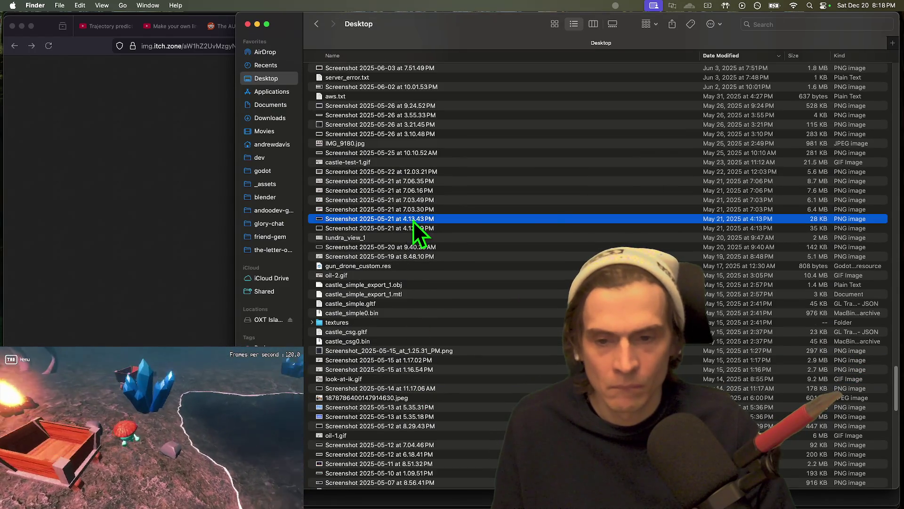
key(space)
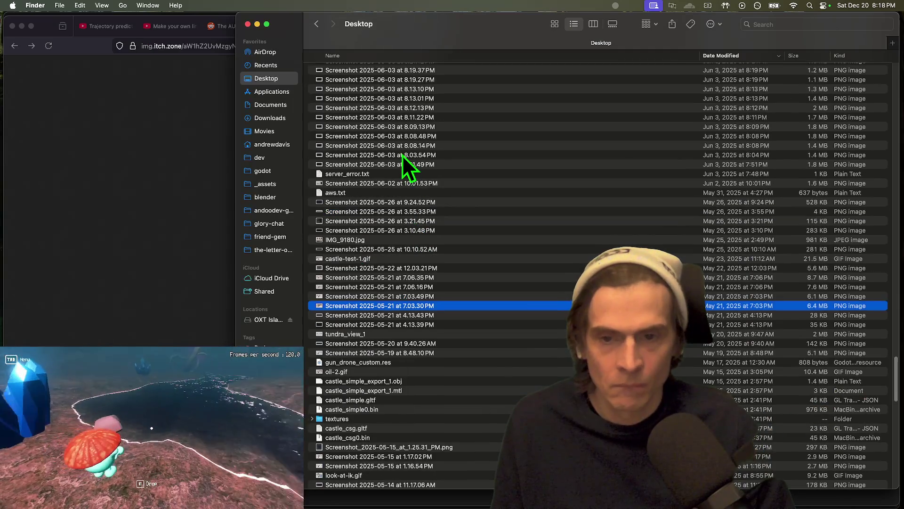
click(402, 154)
key(space)
key(Up)
key(Up)
key(Up)
key(space)
Step: Preview the web-rtc-3.gif and web-rtc-2.gif animations
scroll(403, 170, up, 5)
scroll(401, 170, up, 15)
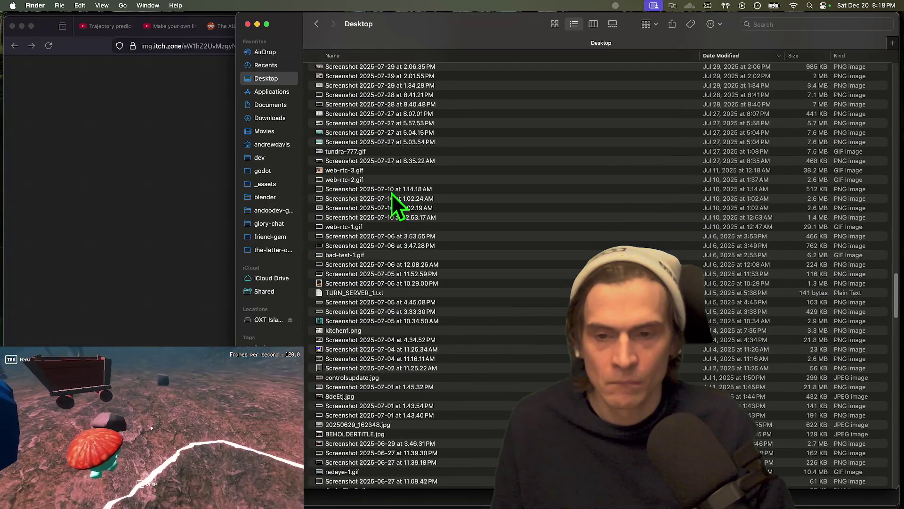
click(384, 170)
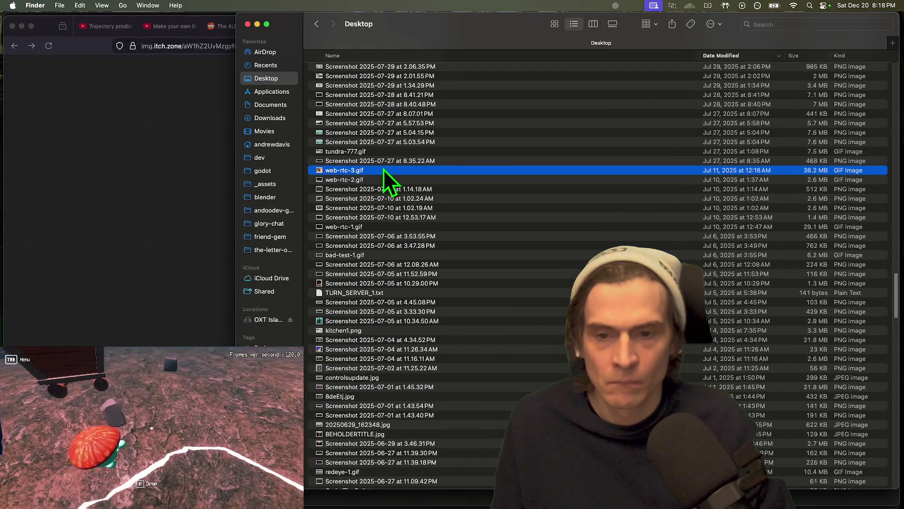
key(space)
key(space)
key(Down)
key(space)
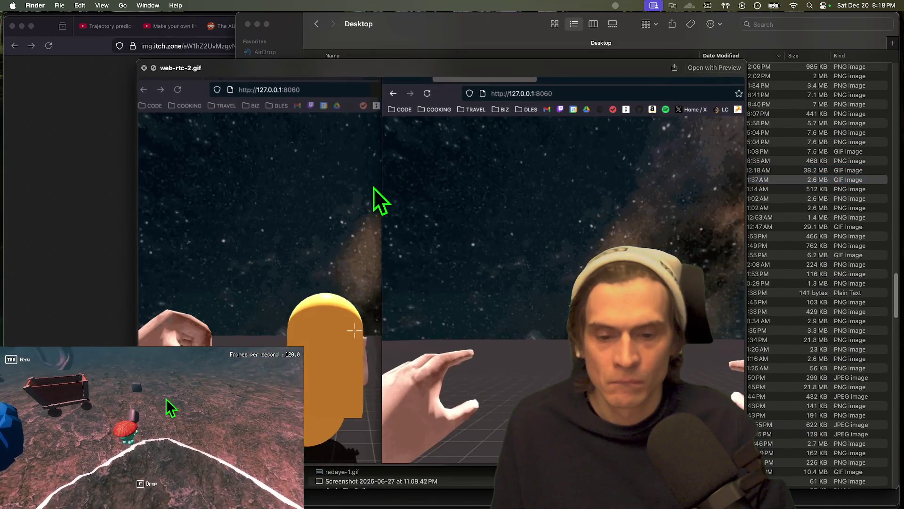
key(space)
Step: Preview the lobby1.gif and webdemo_1.gif animations
click(382, 255)
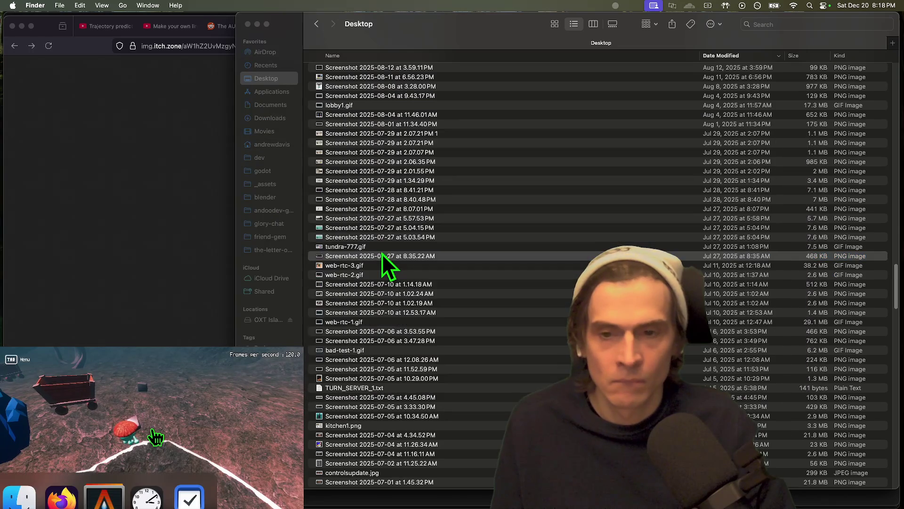
scroll(382, 253, up, 5)
click(394, 237)
key(space)
key(space)
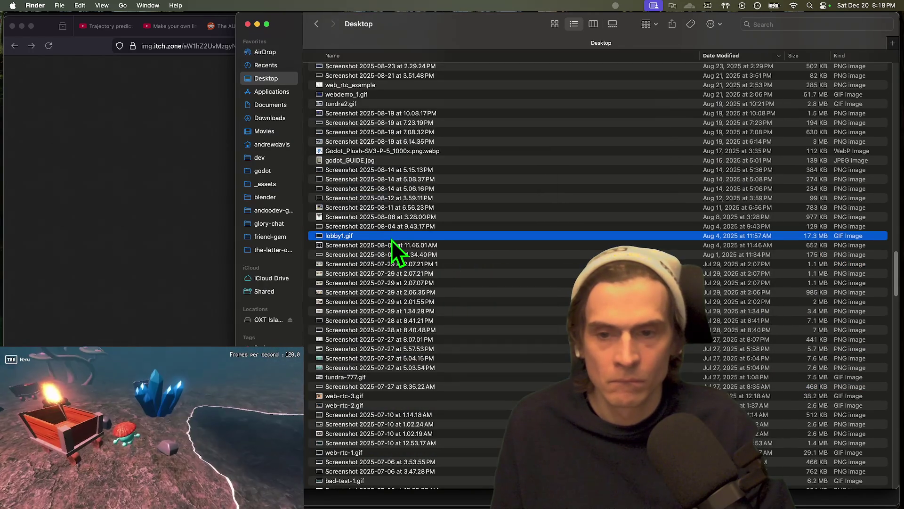
scroll(391, 239, up, 5)
click(391, 217)
key(space)
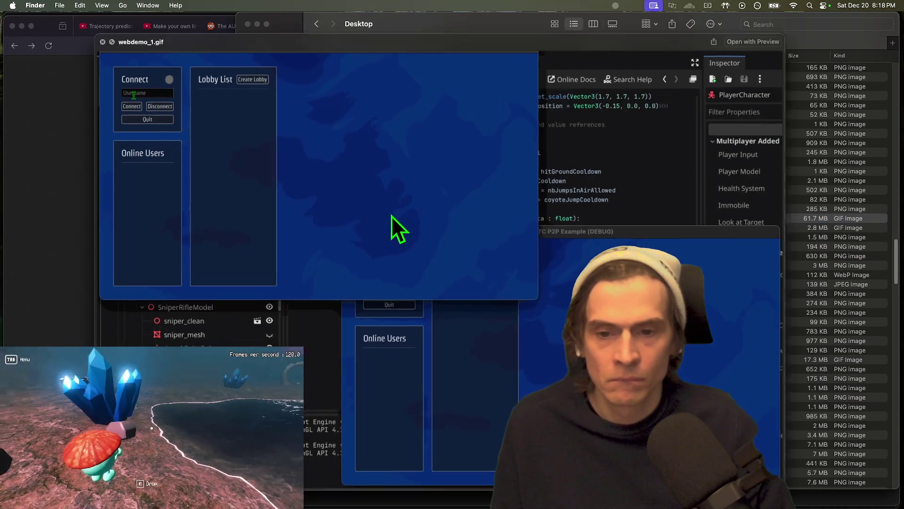
Step: Preview andoo-webrtc-p2p-doc-itch.png, then return to Firefox
key(space)
scroll(389, 223, up, 5)
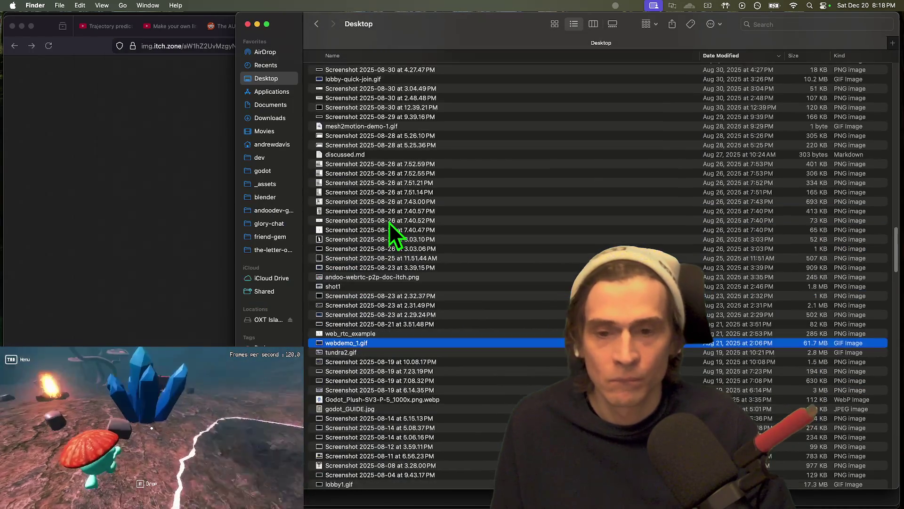
click(381, 269)
key(space)
key(Down)
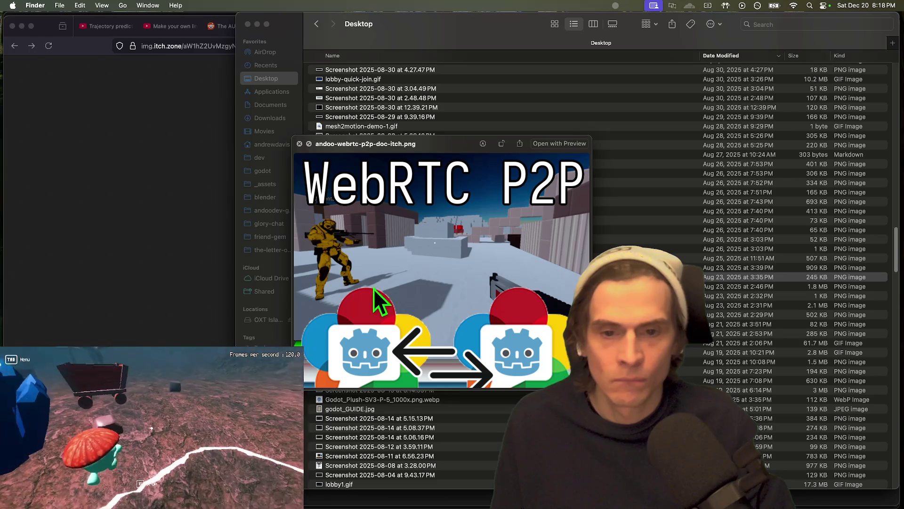
mouse_move(320, 293)
mouse_down()
mouse_move(341, 306)
mouse_move(357, 278)
mouse_up()
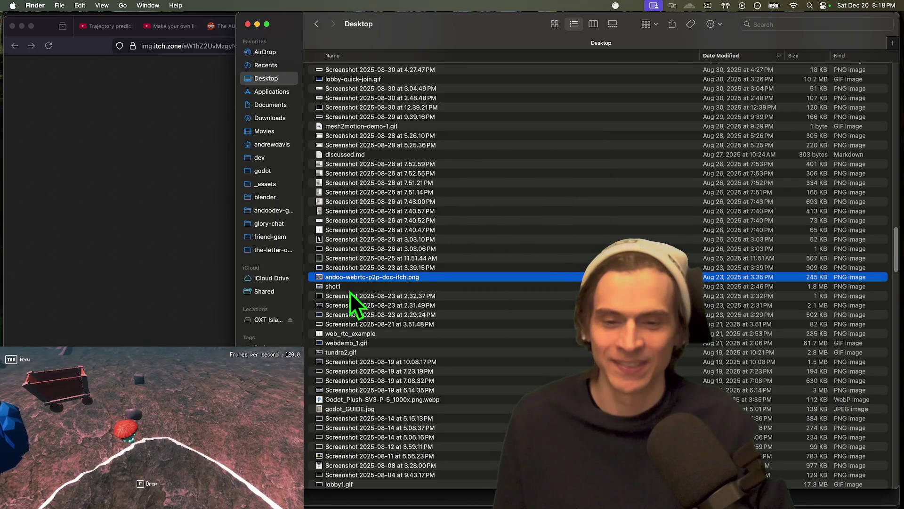
key(space)
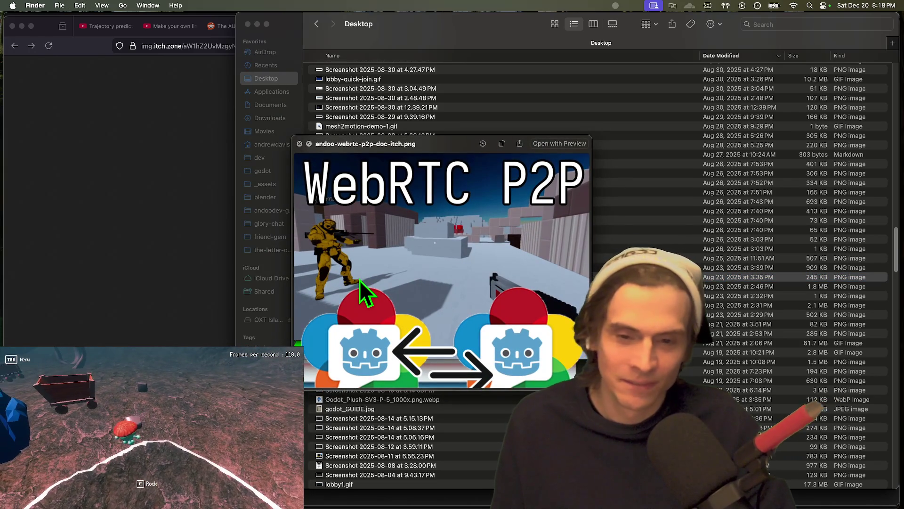
key(space)
key(super+Tab)
Step: Return to the itch.io edit page and open the Replace Cover Image file dialog
key(ctrl+shift+Tab)
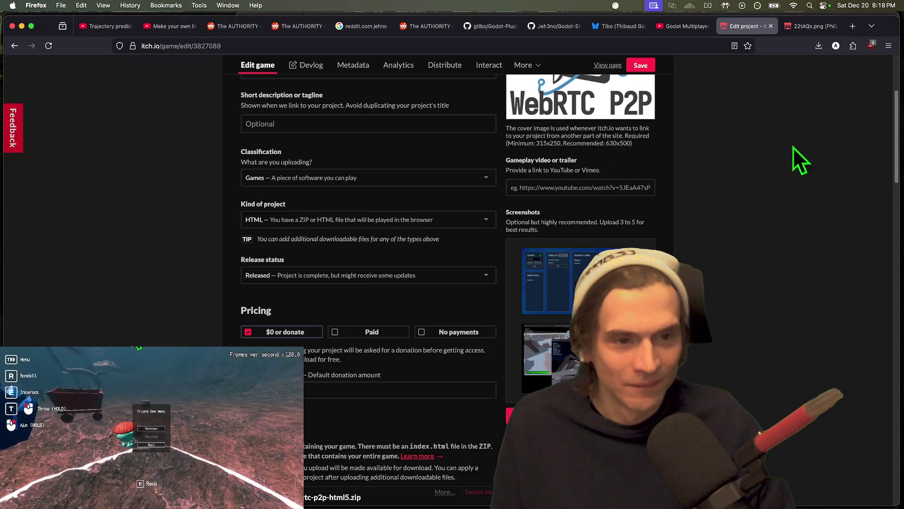
scroll(793, 147, up, 3)
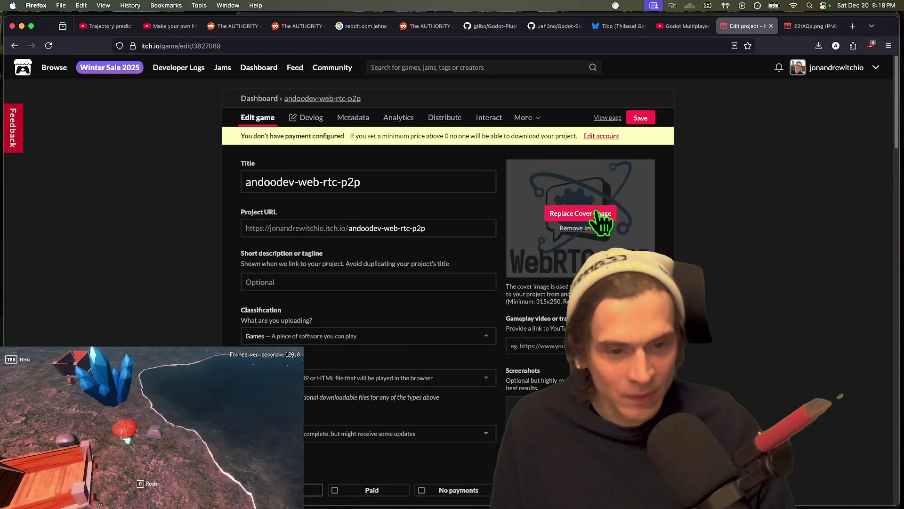
click(595, 213)
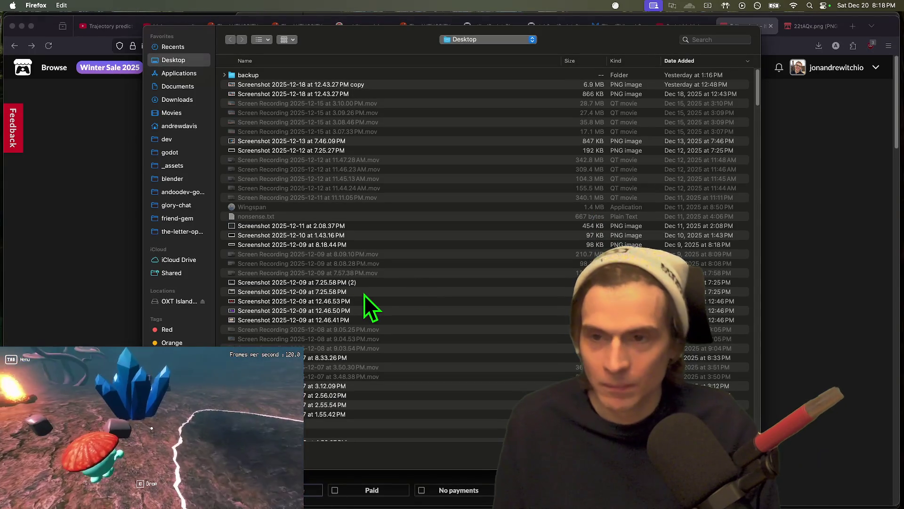
scroll(364, 295, down, 20)
scroll(364, 297, up, 15)
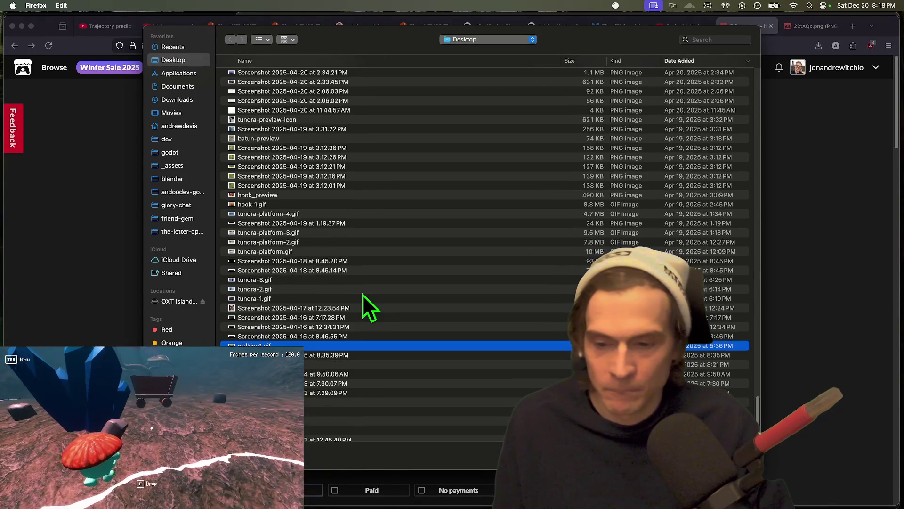
Step: Pick andoo-webrtc-p2p-doc-itch.png in the file dialog and upload it as the cover
key(Down)
key(Down)
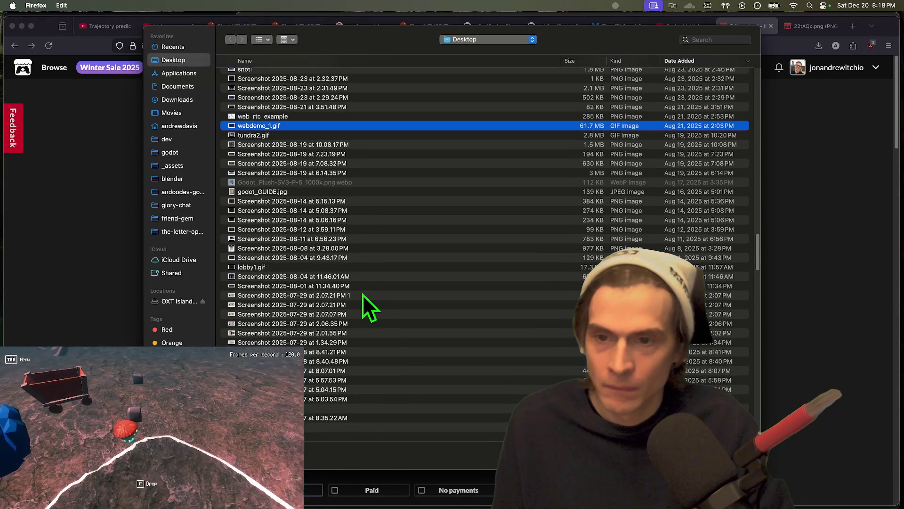
scroll(362, 295, up, 2)
scroll(362, 295, up, 10)
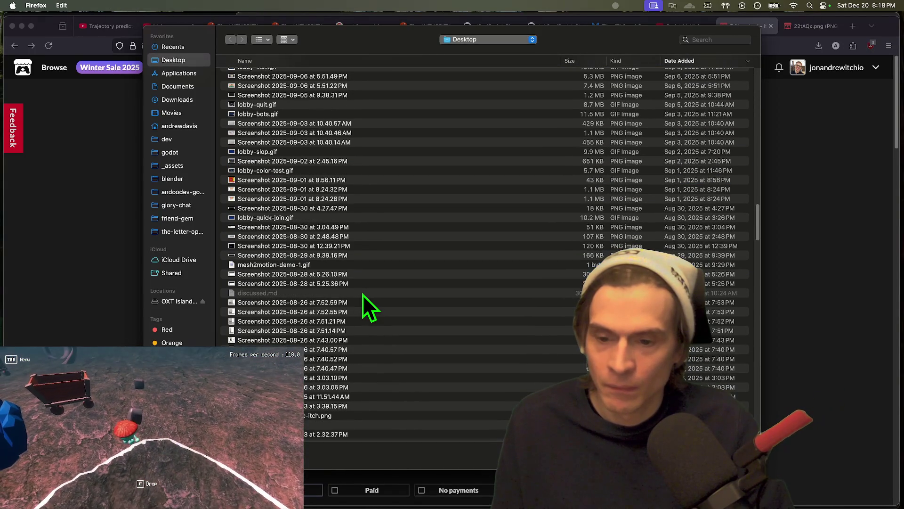
scroll(360, 296, up, 6)
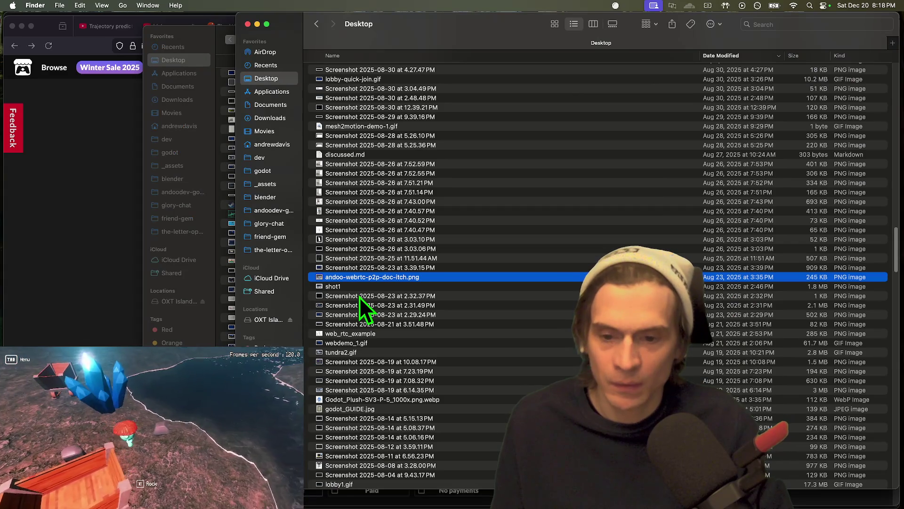
key(Down)
scroll(360, 297, down, 3)
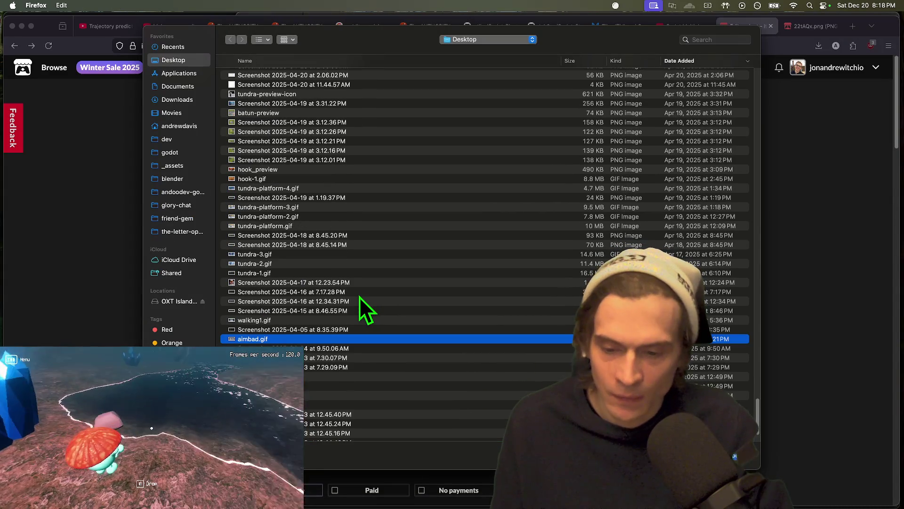
text(andoo)
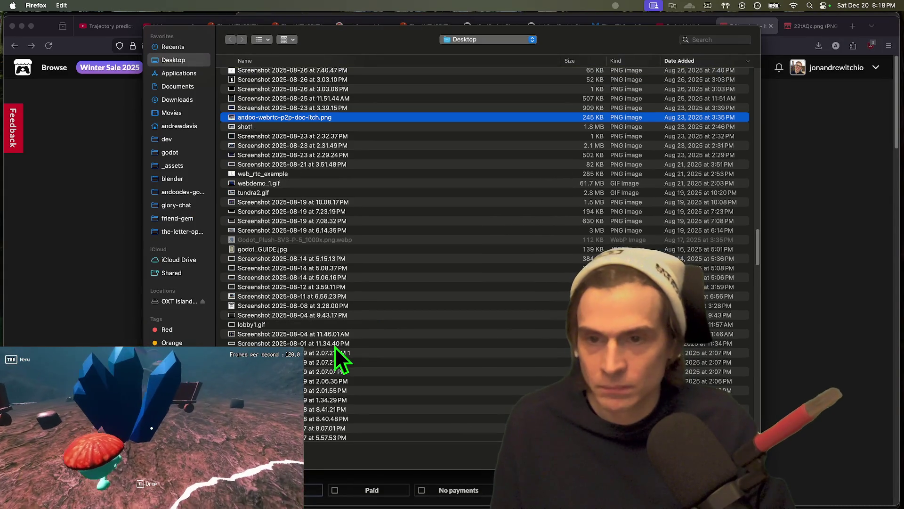
key(space)
key(space)
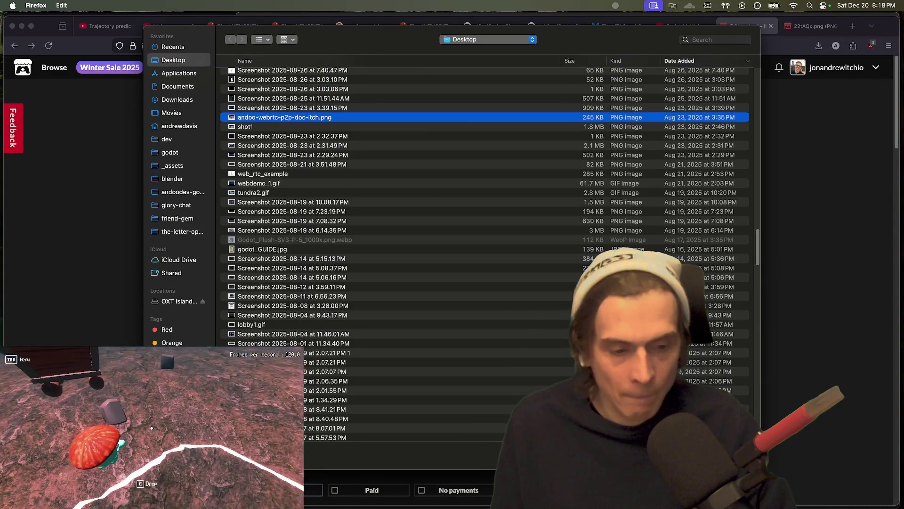
key(Return)
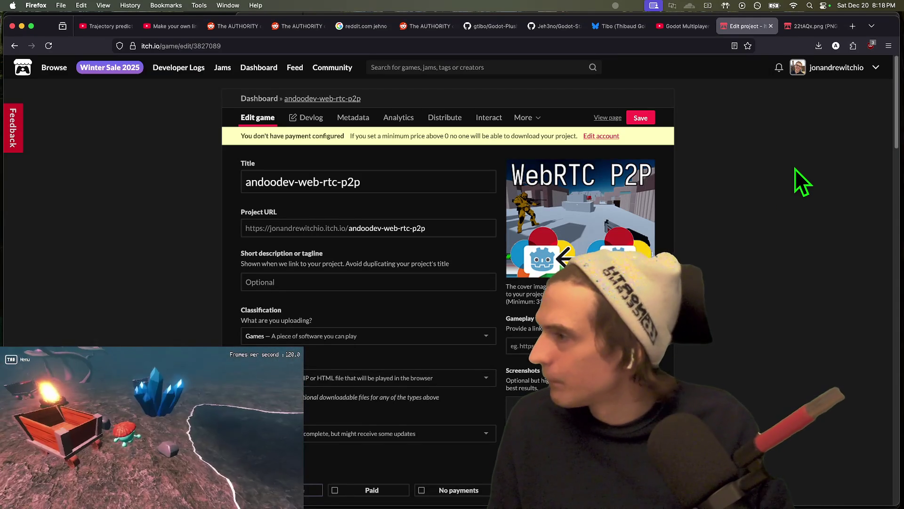
Step: Save the project, check the public game page, and go back to the edit page
click(640, 118)
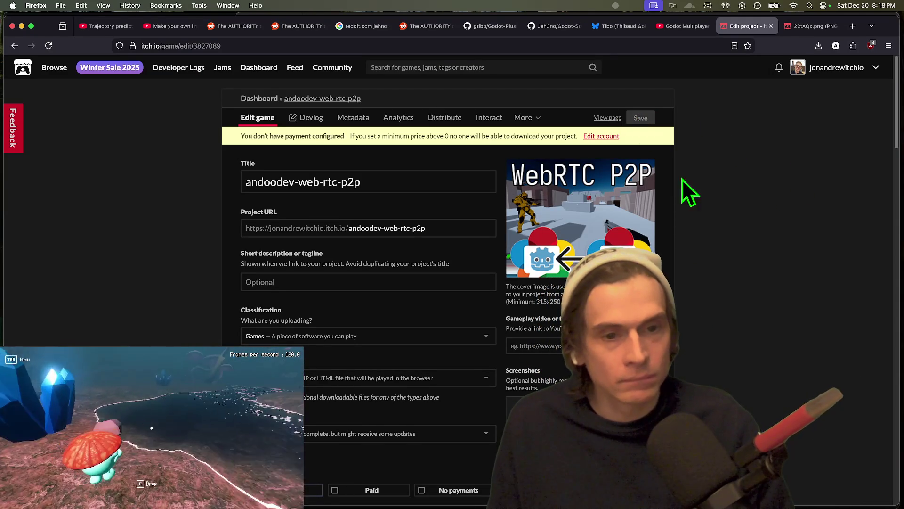
click(610, 117)
scroll(845, 380, down, 3)
key(super+bracketleft)
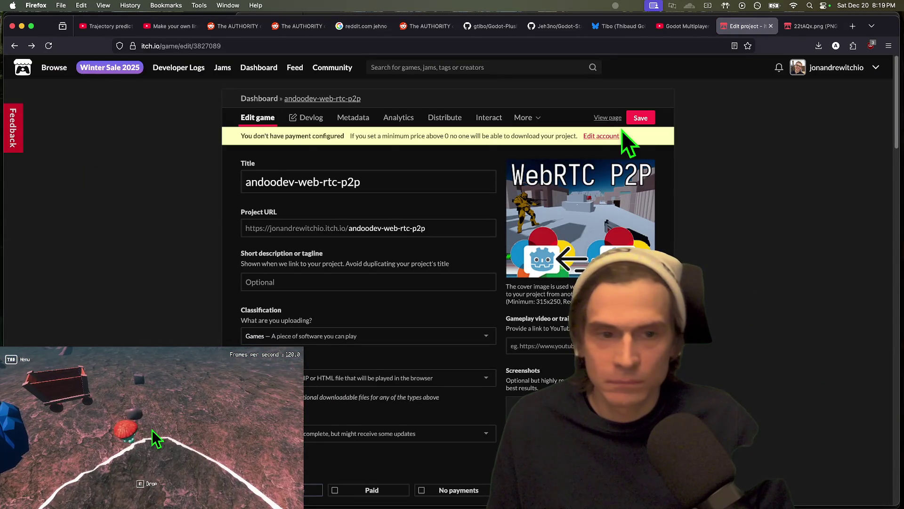
click(607, 136)
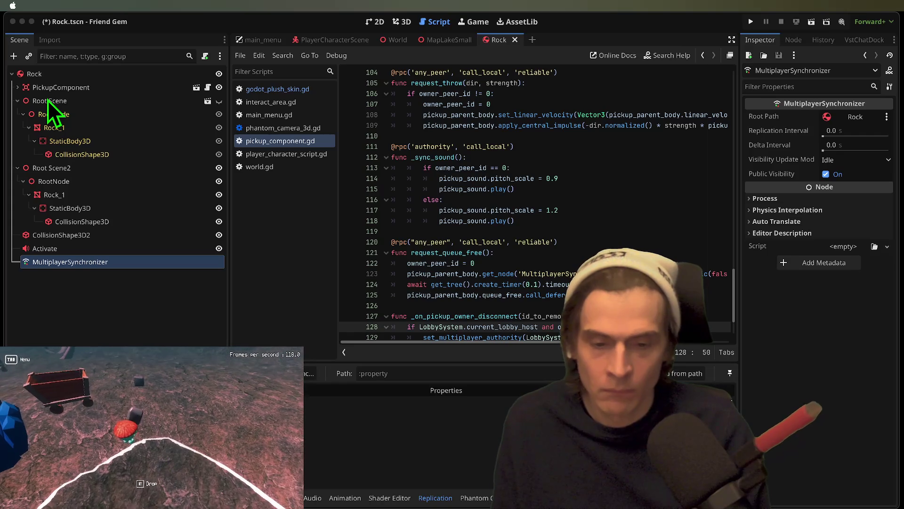
Step: From the Friend Gem menu, respawn the player by the blue crystals three times
key(Tab)
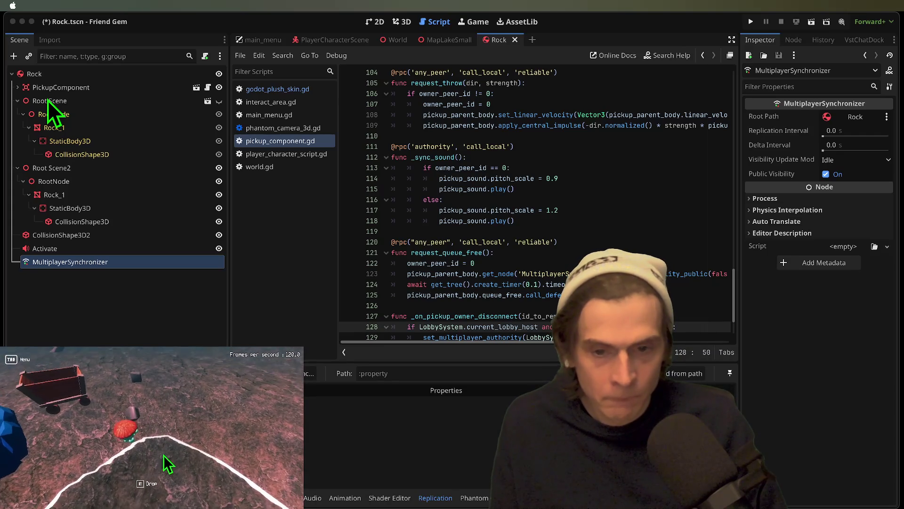
click(153, 430)
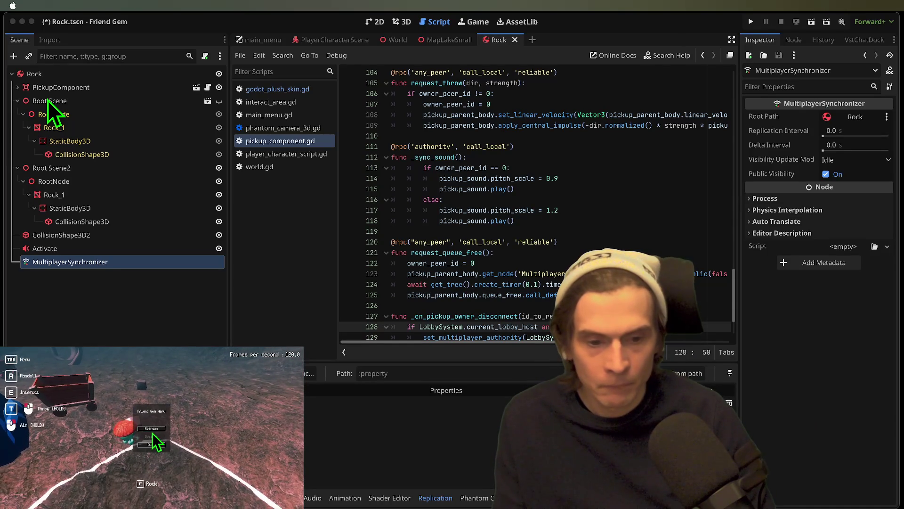
click(151, 429)
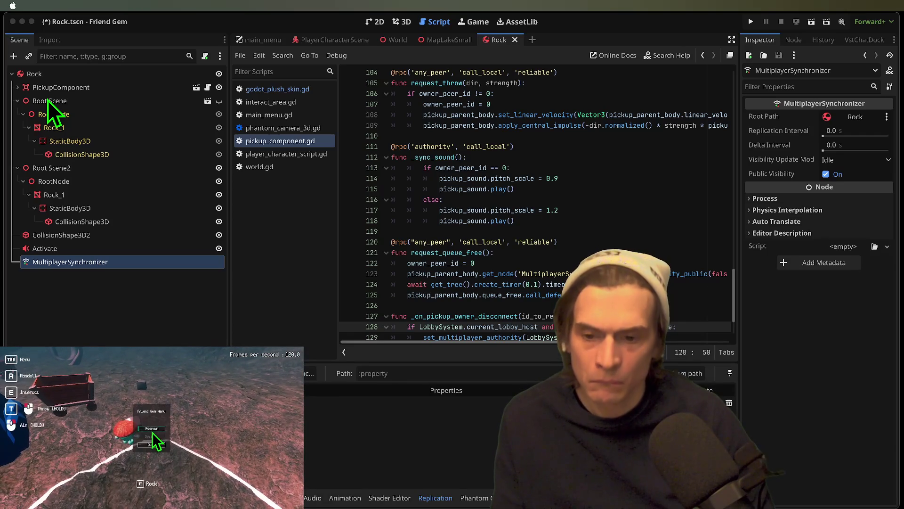
click(153, 433)
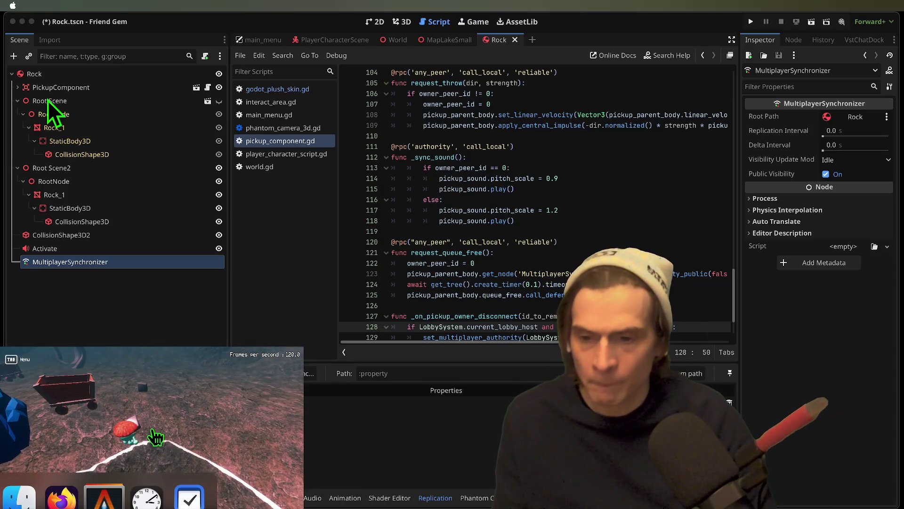
Step: Respawn the player from the Friend Gem Menu at a new spot on the map
key(Tab)
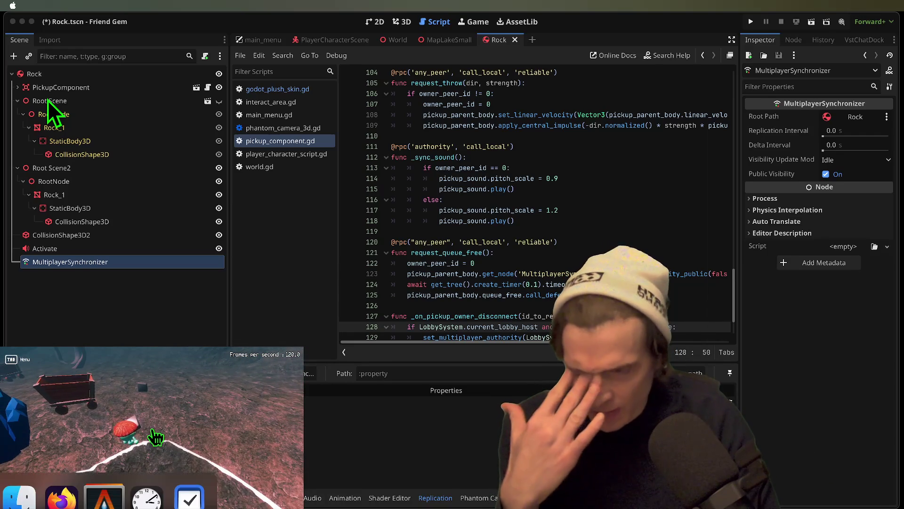
click(151, 430)
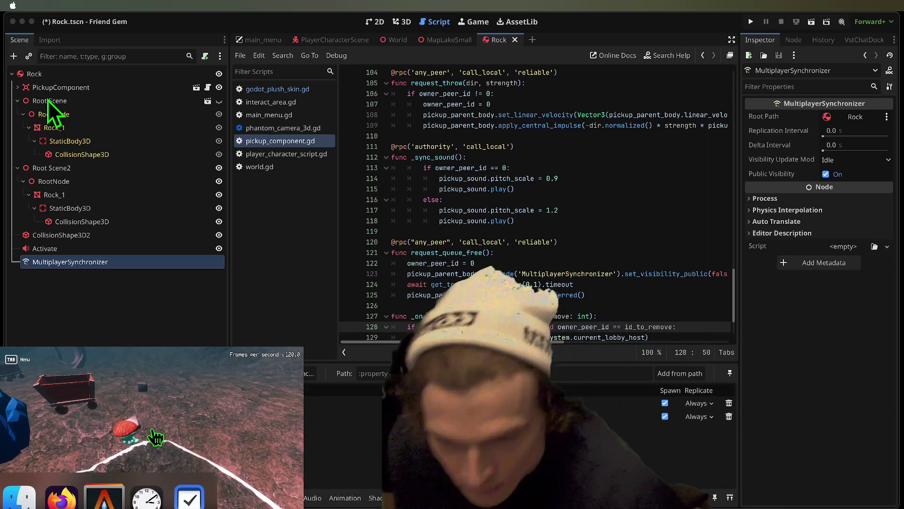
Step: Respawn the character once more, landing by the red mushroom near the cart
click(152, 430)
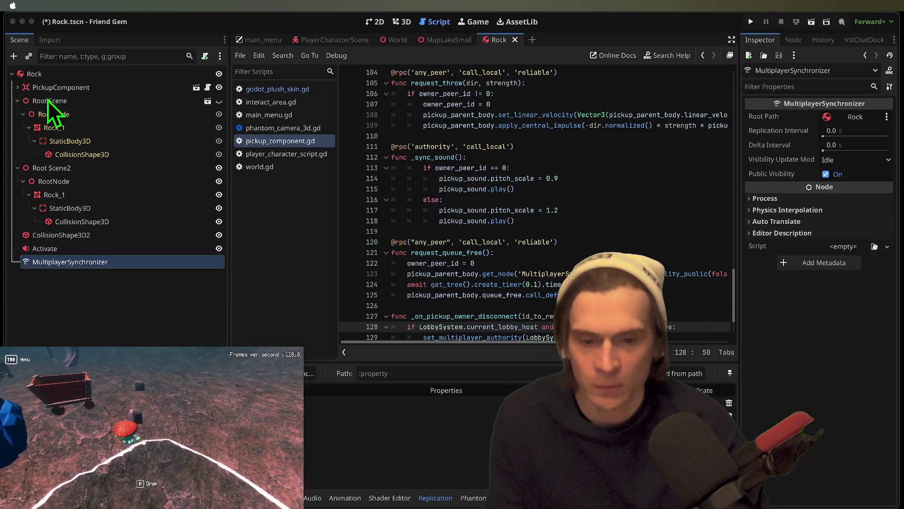
Step: Open and close the Friend Gem menu in the running game, then pick up the rock
key(Tab)
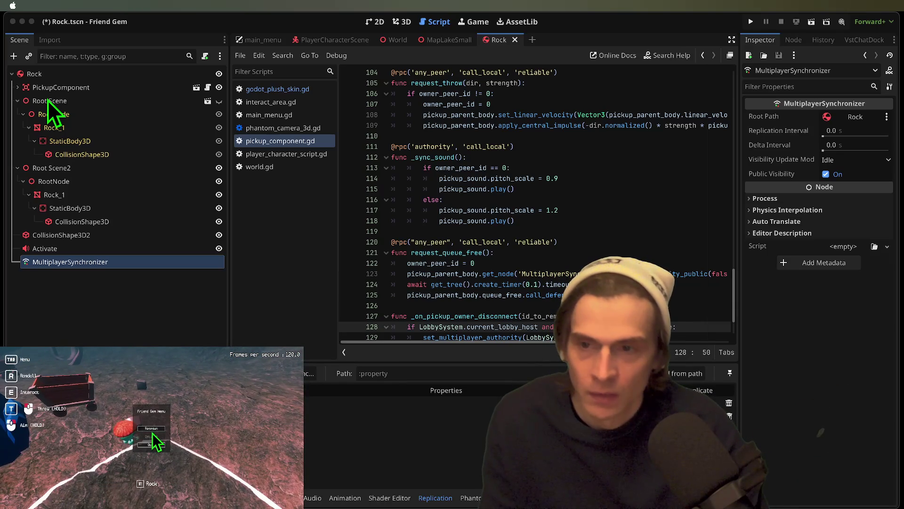
key(Tab)
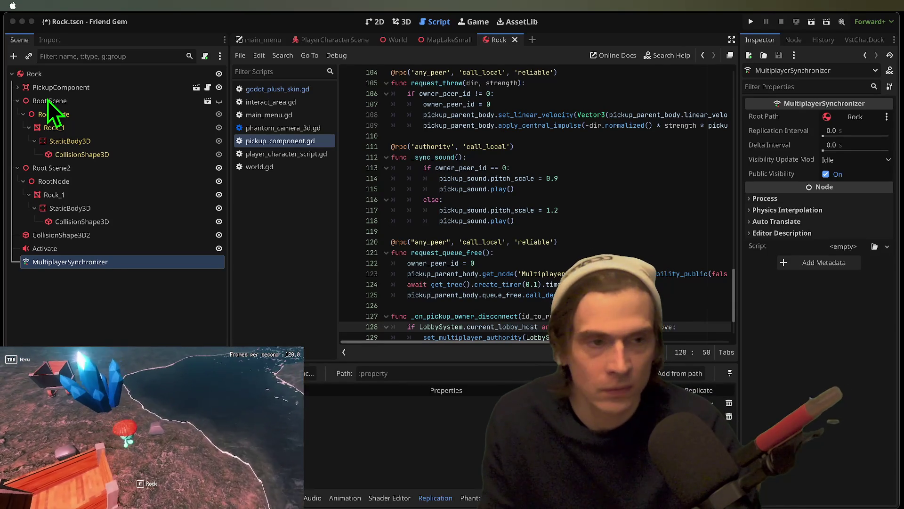
key(e)
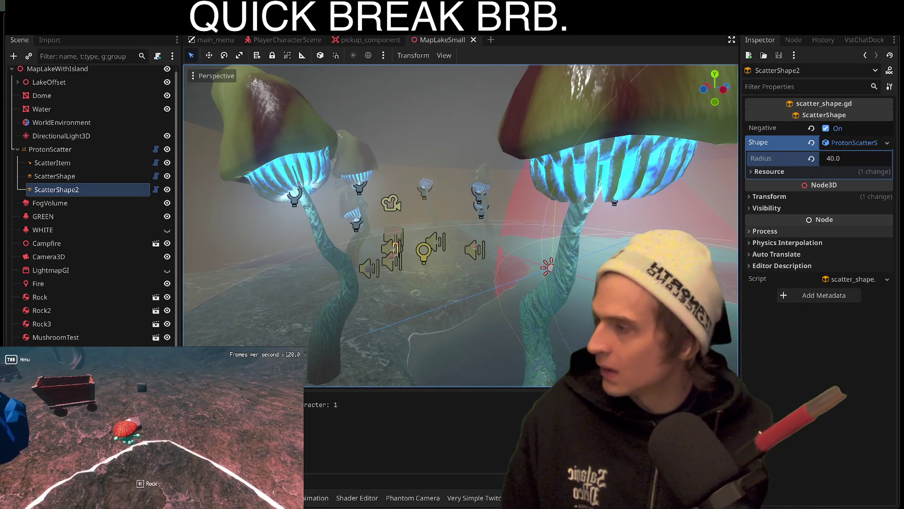
Step: Respawn the player character from the in-game menu in the game preview
key(Tab)
click(152, 432)
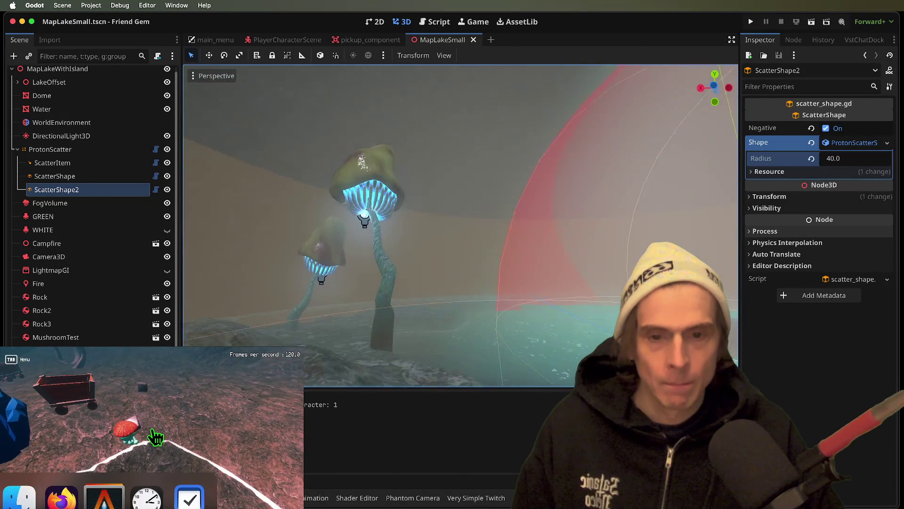
Step: Collapse ProtonScatter's children and search the scene picker for 'mushroomtr' MushroomTree results
key(Tab)
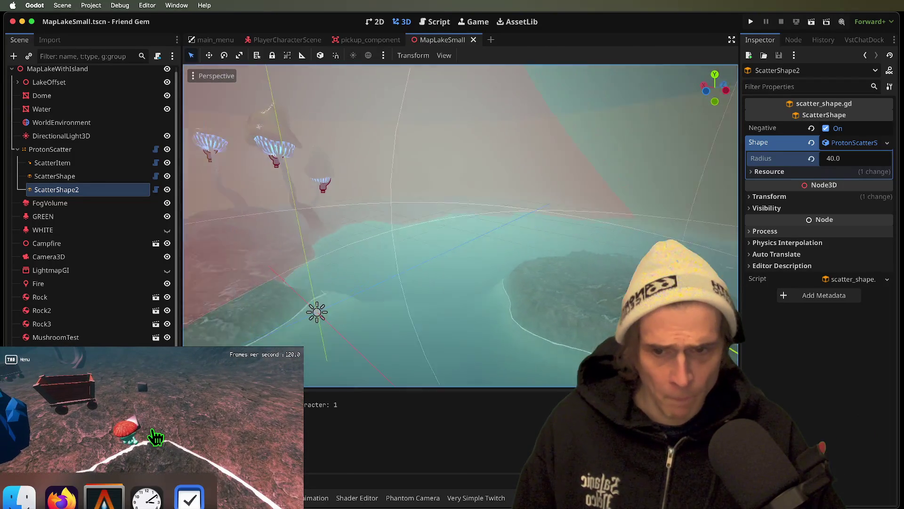
key(Tab)
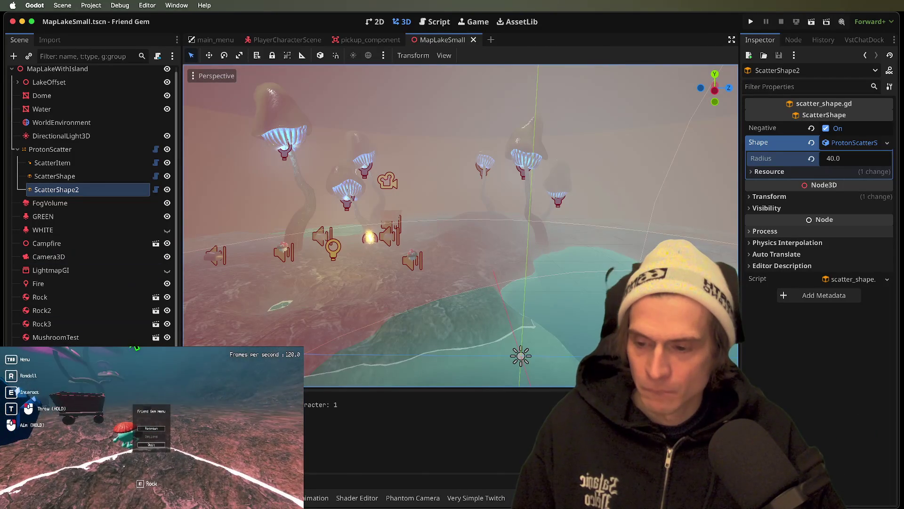
click(18, 149)
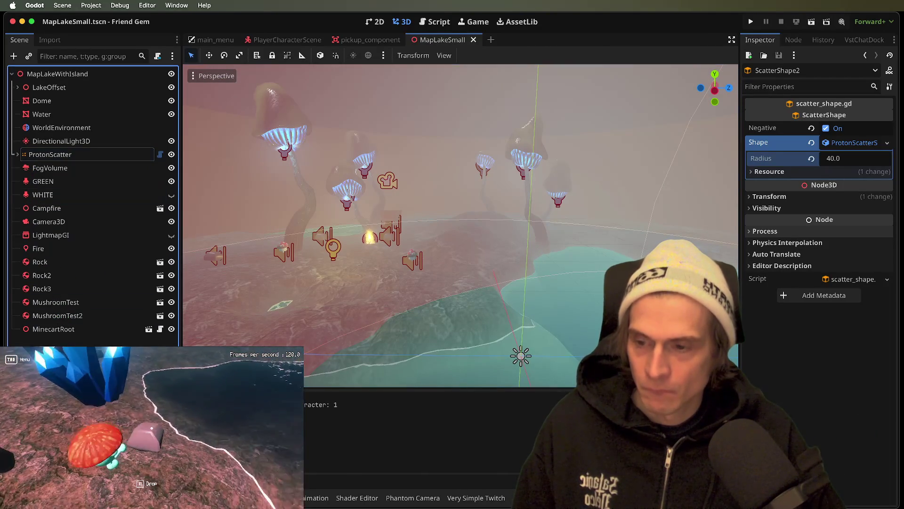
key(super+shift+o)
text(mushroo)
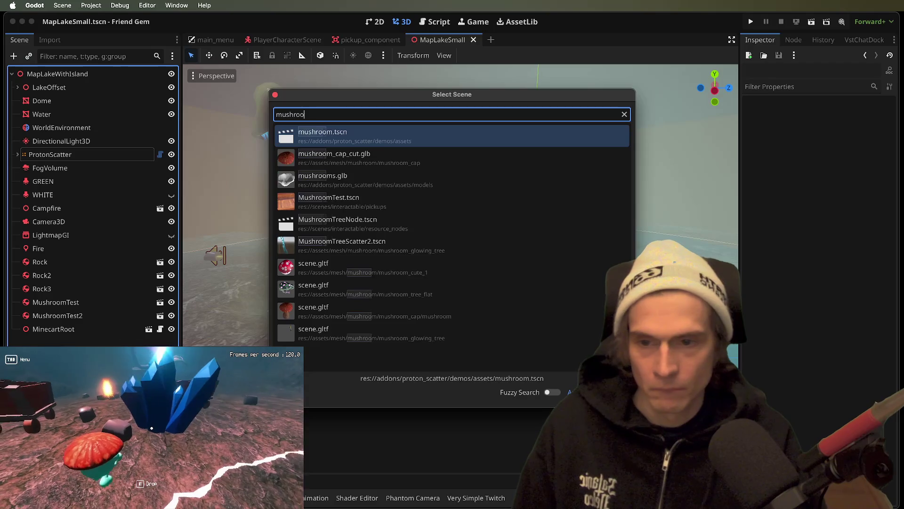
text(mtr)
key(Down)
key(Up)
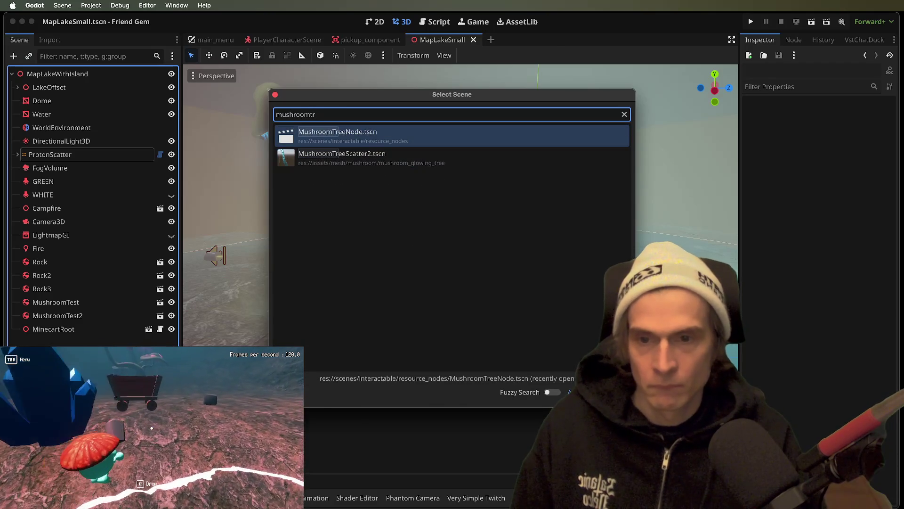
key(Return)
Step: Search the scene picker for 'tree' and highlight the flat mushroom tree scene.gltf
click(474, 319)
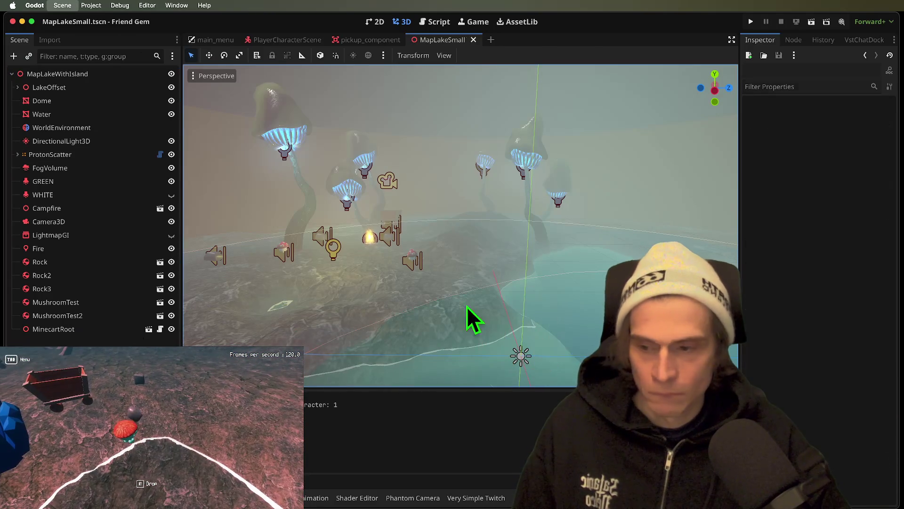
key(super+shift+a)
text(mush)
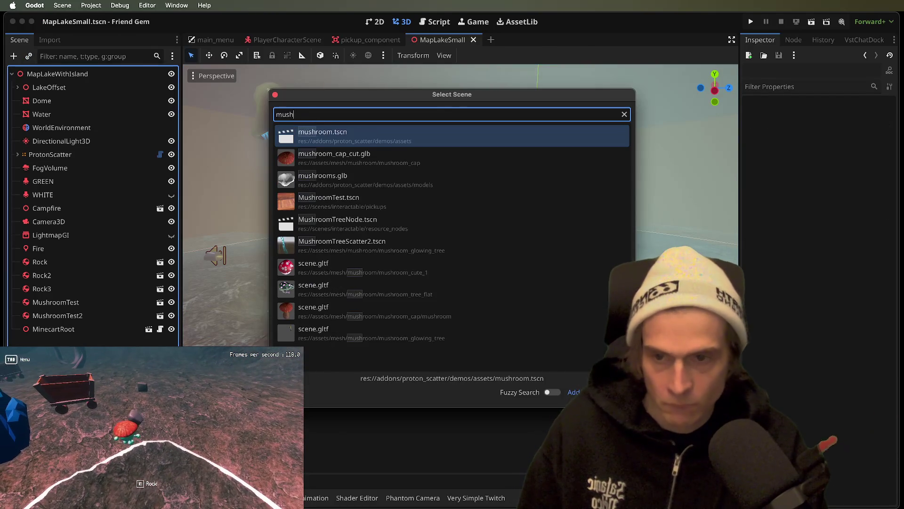
text(room)
key(ctrl+a)
text(tree)
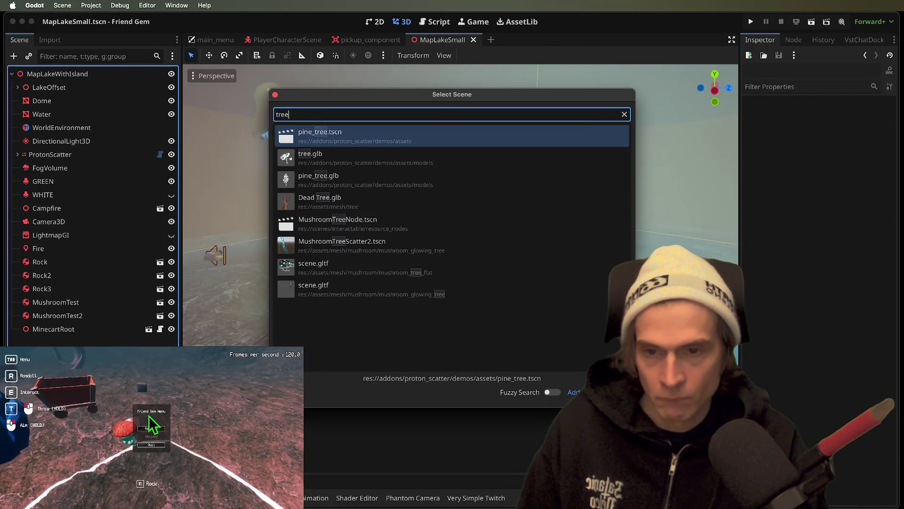
key(Down)
key(Down)
key(Down)
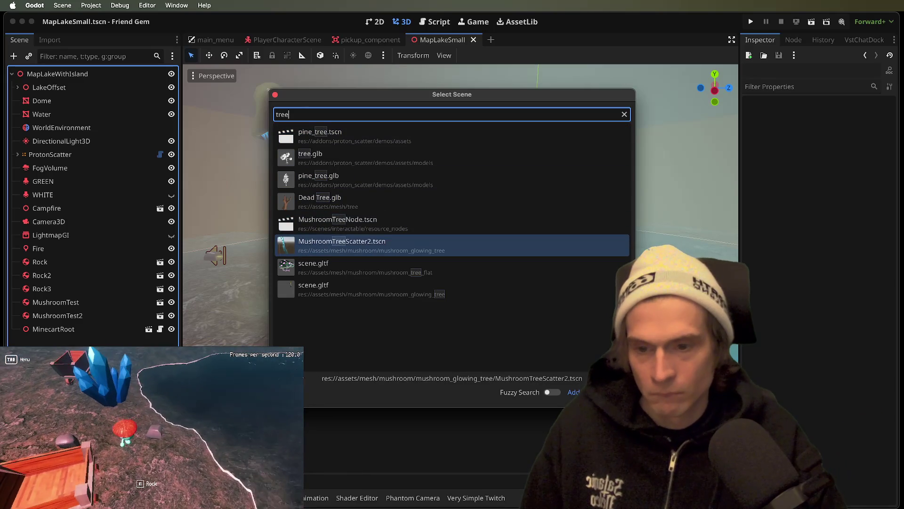
key(Up)
key(Down)
key(Down)
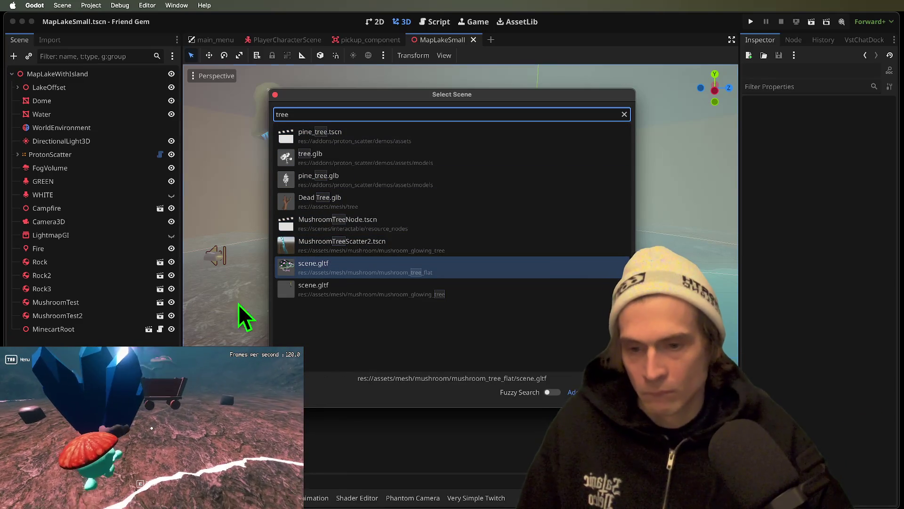
Step: Instance the flat mushroom tree scene.gltf as Sketchfab_Scene and frame it in the viewport
double_click(299, 285)
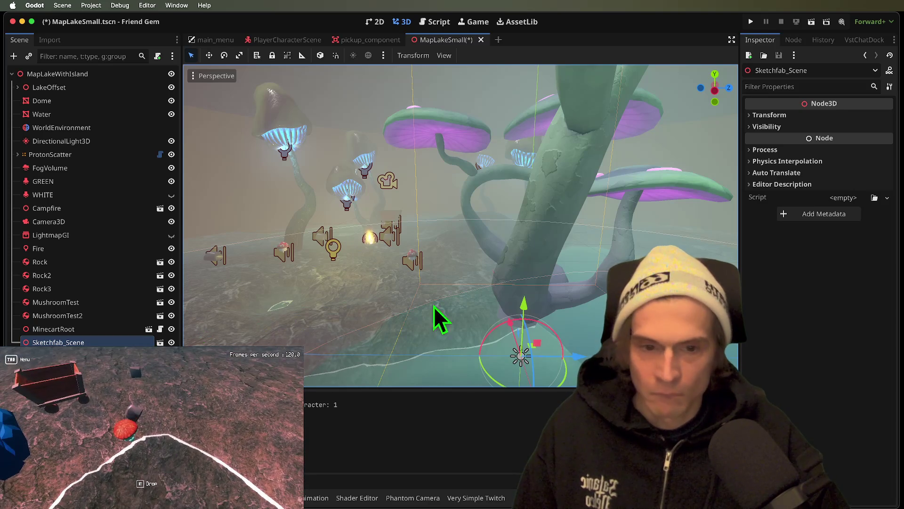
key(f)
scroll(460, 225, down, 5)
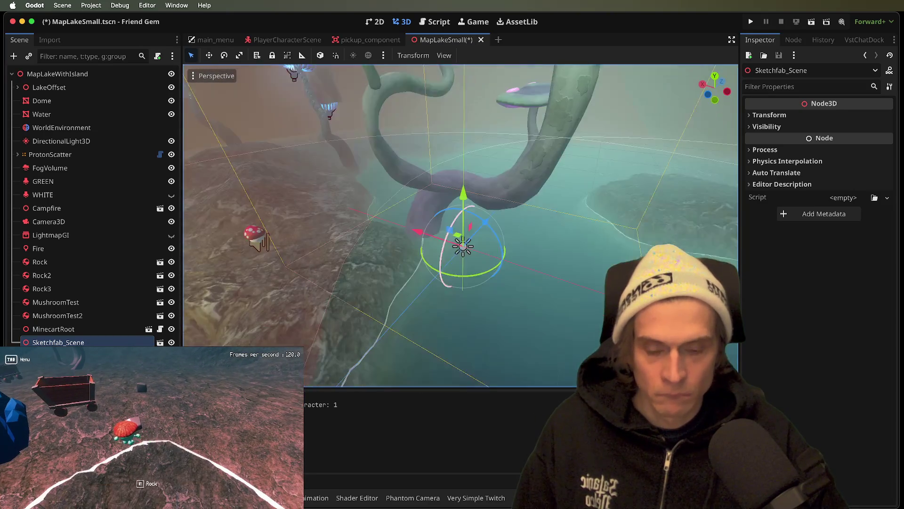
scroll(461, 226, left, 10)
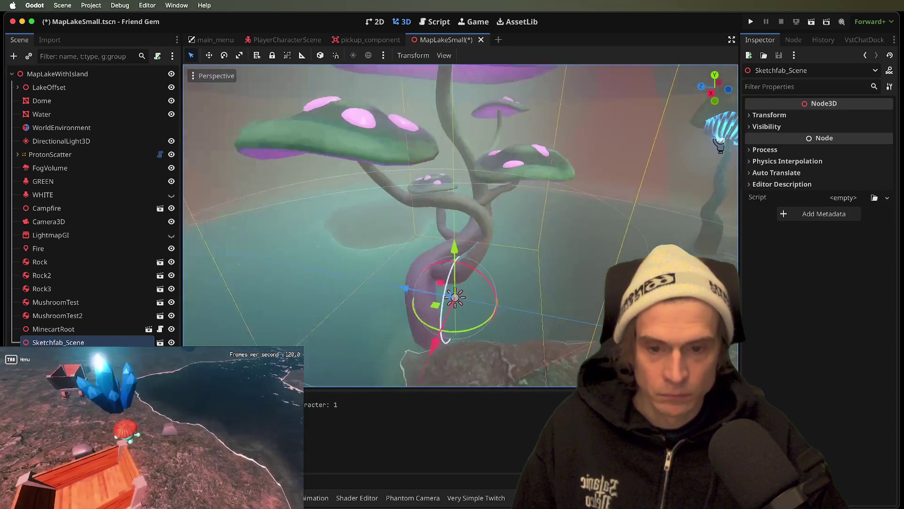
scroll(466, 278, left, 3)
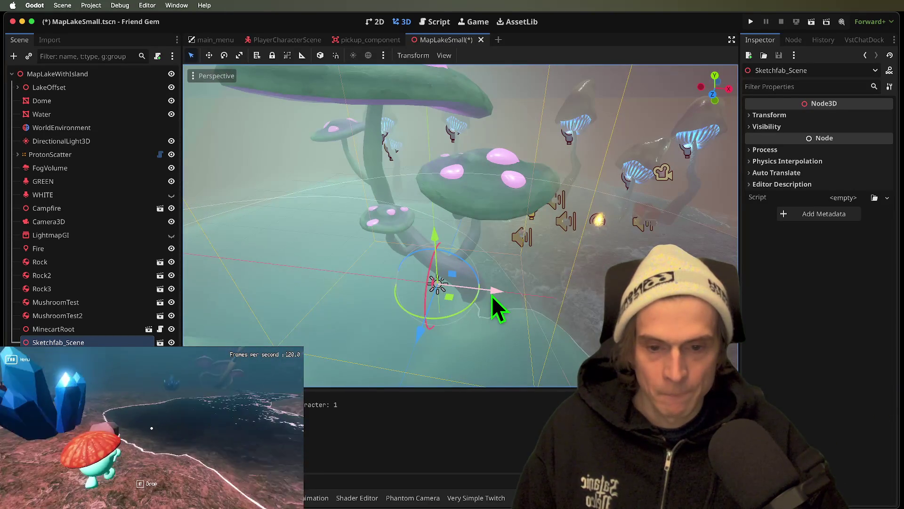
Step: Move the mushroom tree beside the lake shore and check its placement
drag(494, 305, 279, 273)
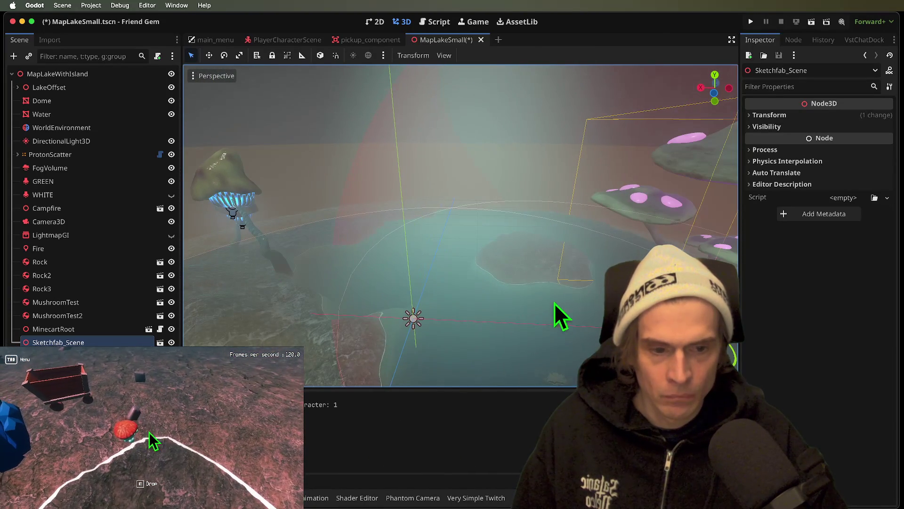
mouse_move(560, 317)
mouse_down()
mouse_move(346, 327)
mouse_move(261, 313)
mouse_up()
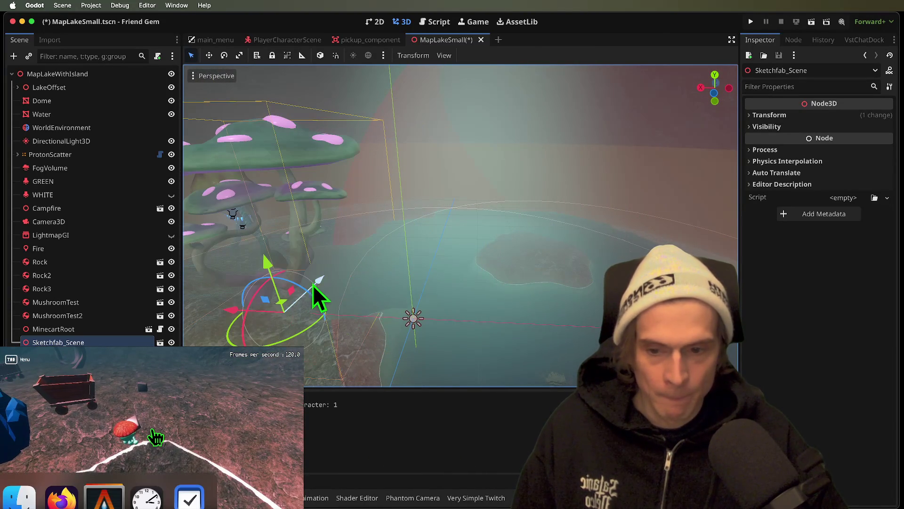
drag(319, 298, 355, 257)
key(w)
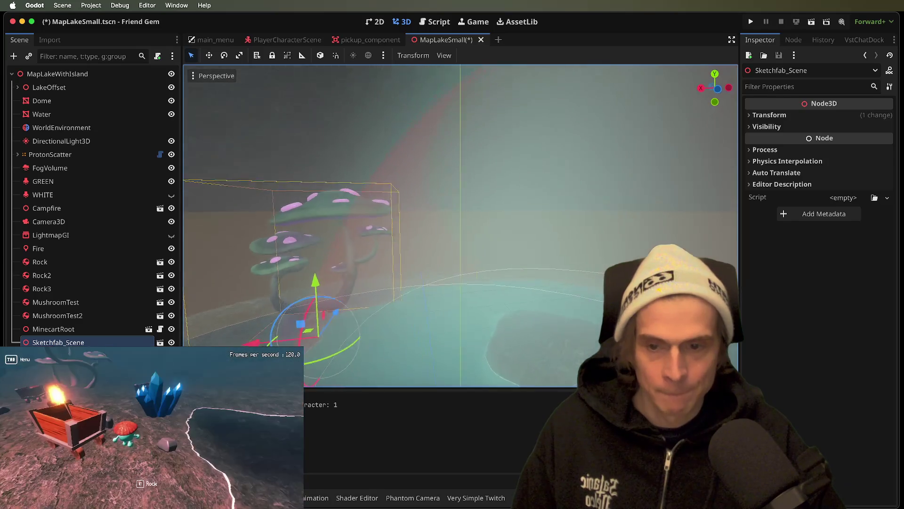
drag(358, 282, 379, 283)
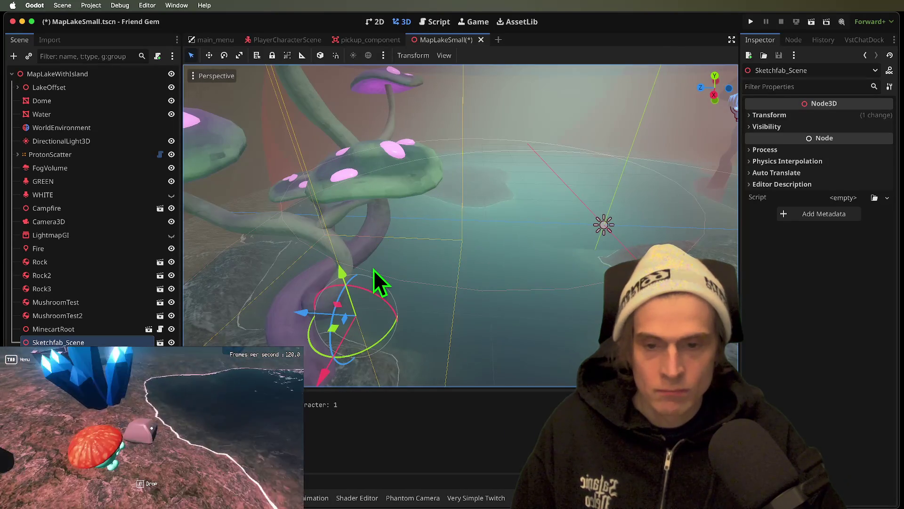
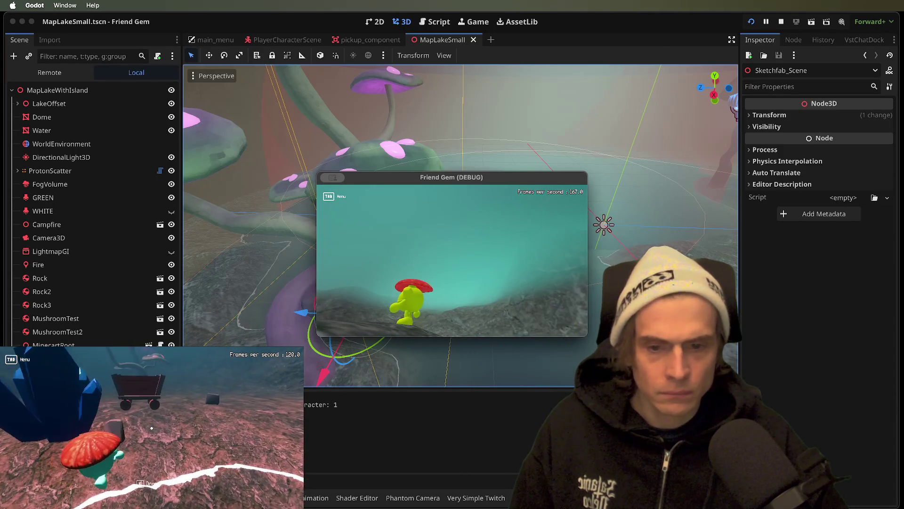
Step: Stop the game and set the FogVolume's Size y to 12 m
key(super+q)
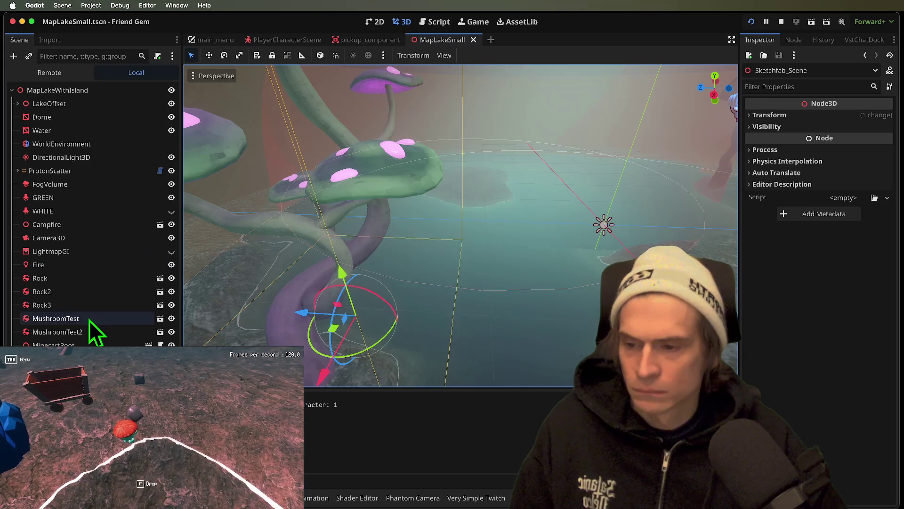
click(88, 185)
click(813, 130)
text(12)
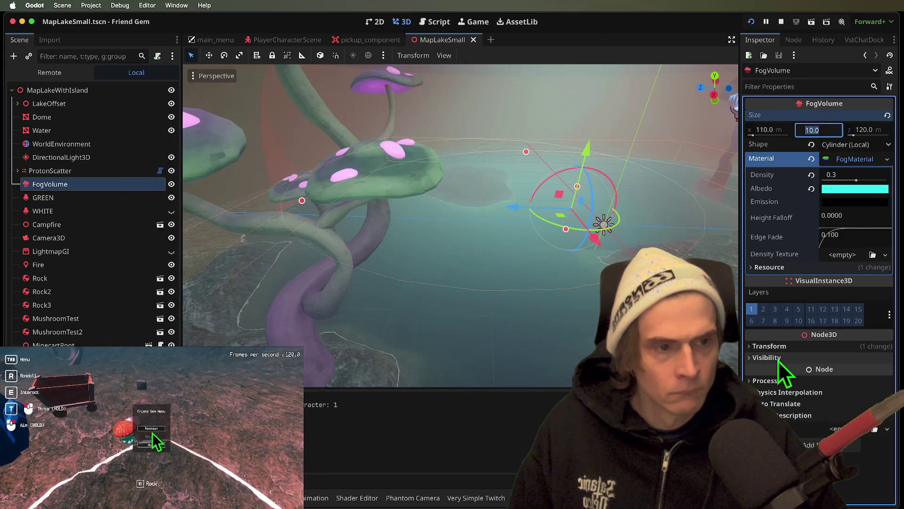
key(Return)
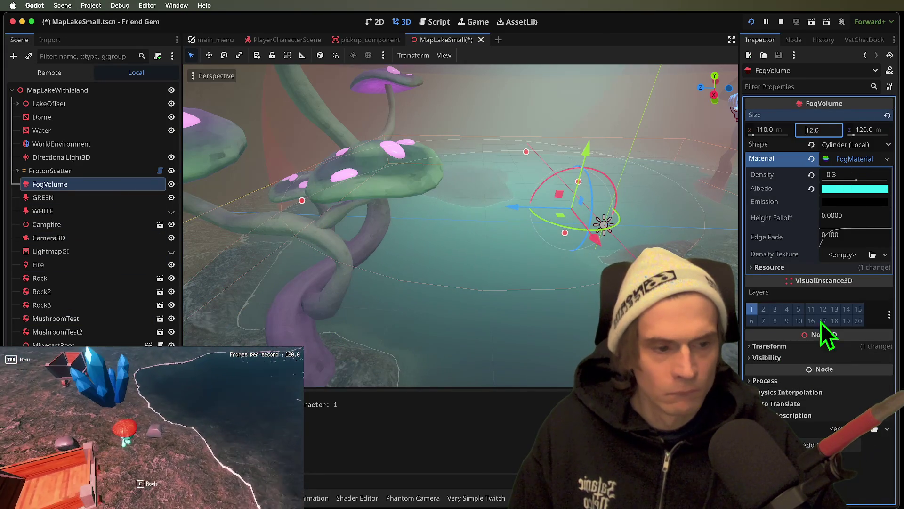
Step: Lower the FogVolume to y position -7.749 and test it in a game run, respawning the player
click(770, 345)
click(820, 373)
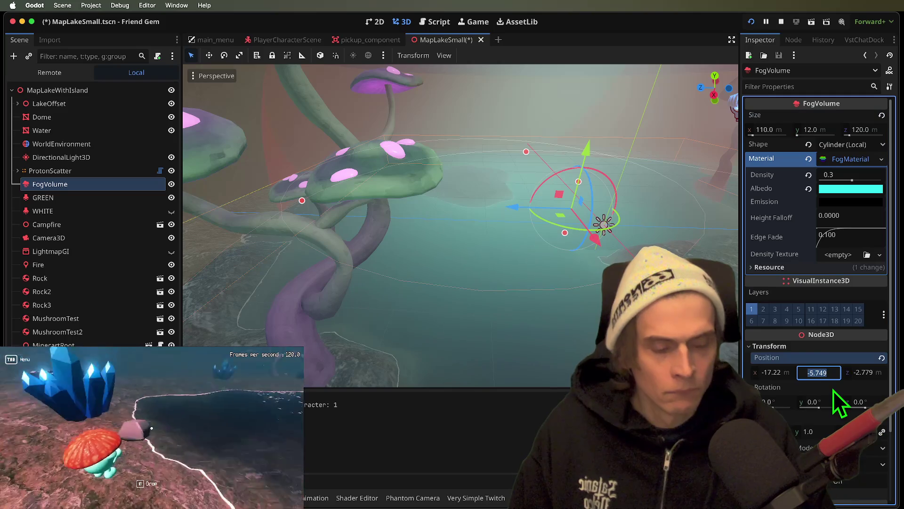
text(-7.749)
key(Return)
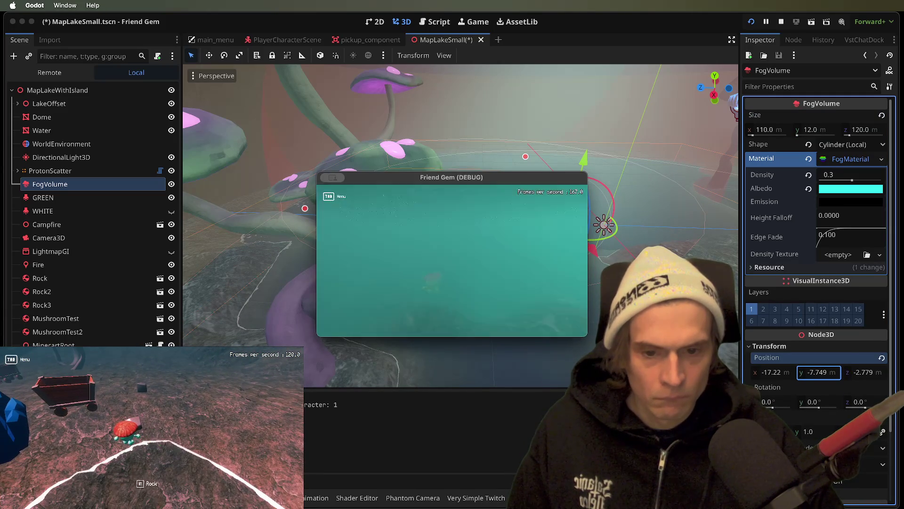
key(Tab)
click(151, 430)
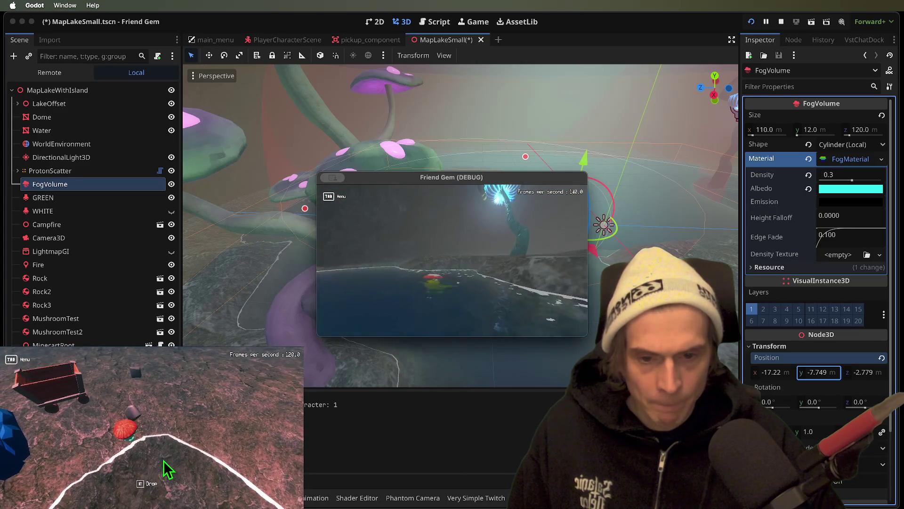
click(453, 264)
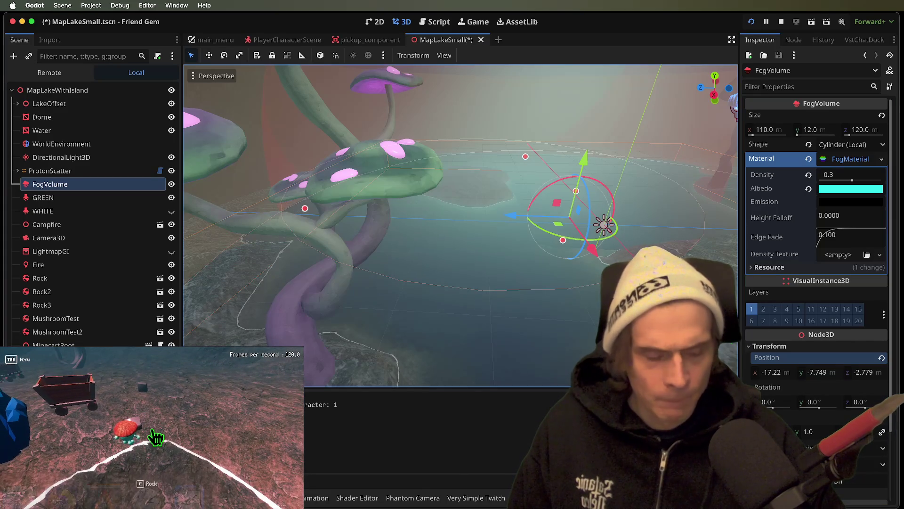
Step: Set the FogVolume position to x -17, y -8, z -2.8 and run the game
click(862, 372)
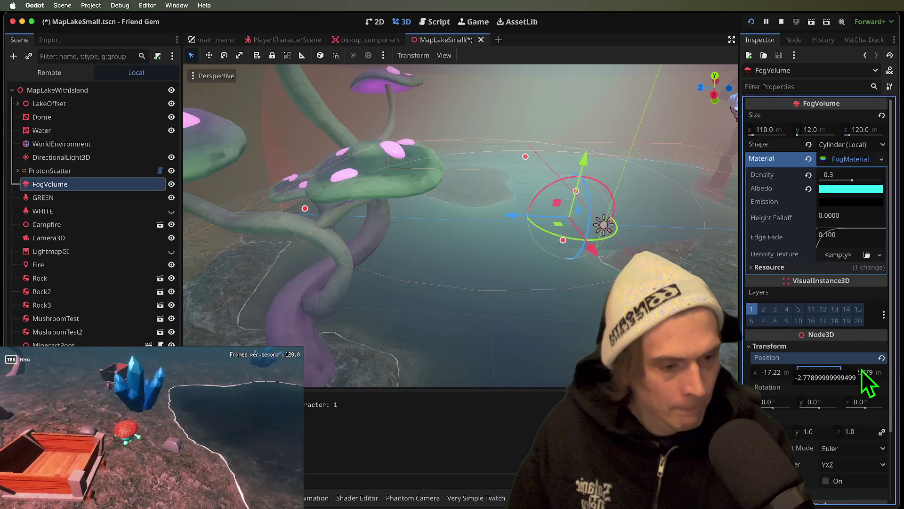
text(-8)
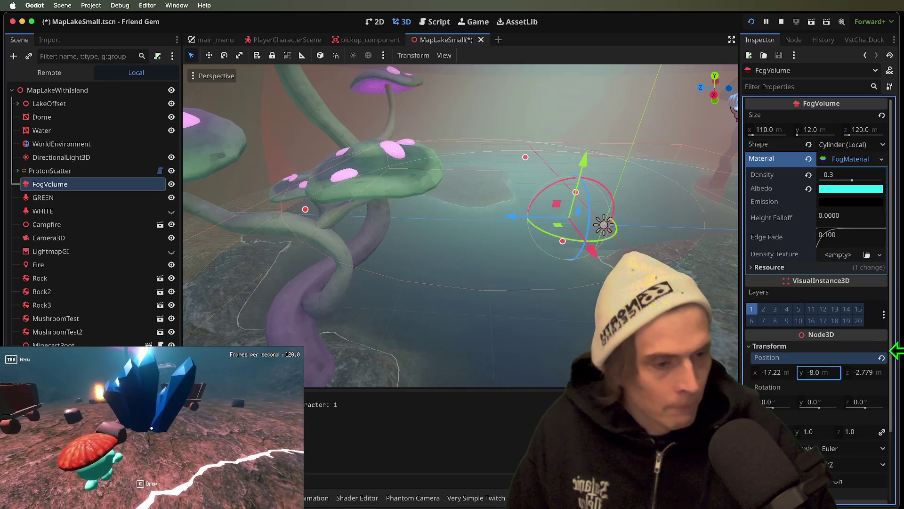
key(Tab)
text(-2.)
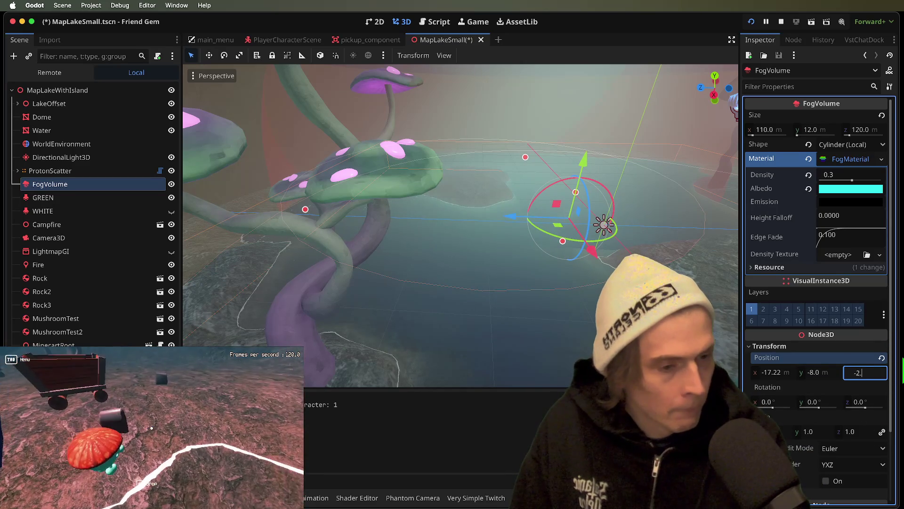
key(Return)
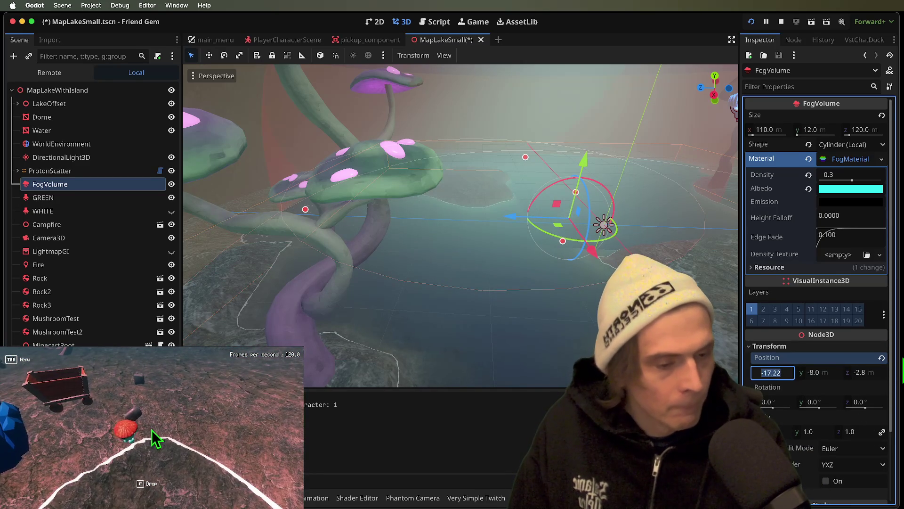
text(-17)
key(Return)
key(super+r)
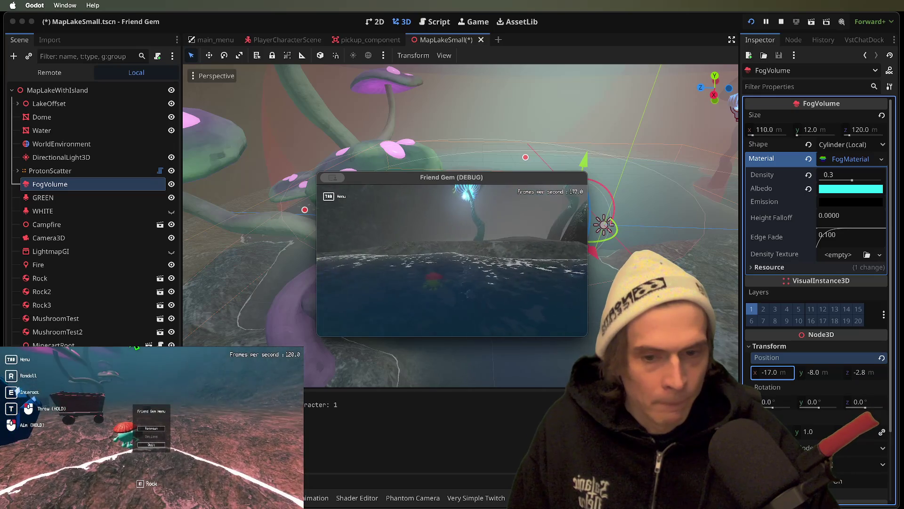
Step: Change the FogVolume's y position to -7.0 and test the fog in another run
click(812, 389)
click(819, 372)
text(7)
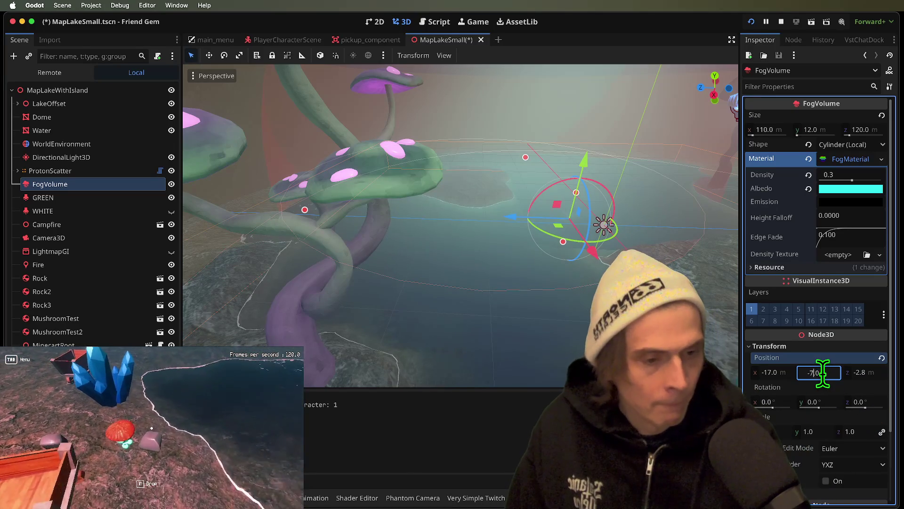
key(Return)
key(super+r)
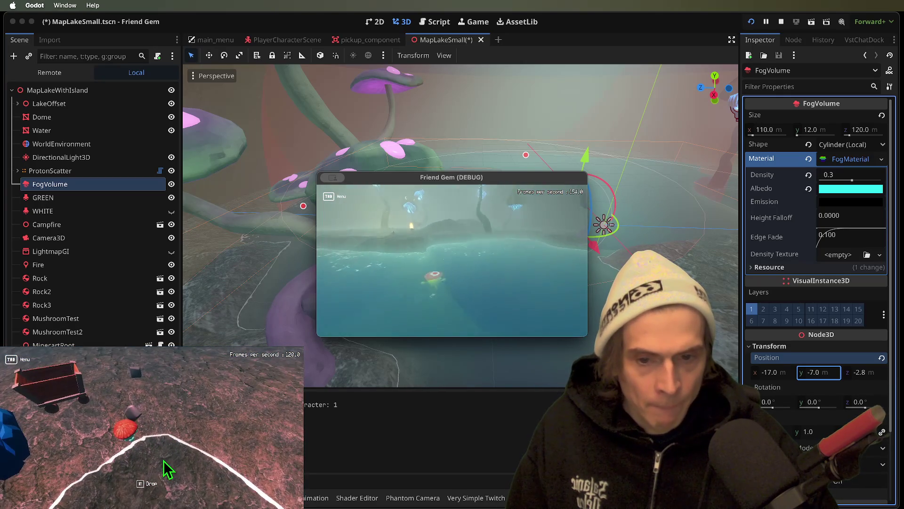
click(151, 433)
click(448, 278)
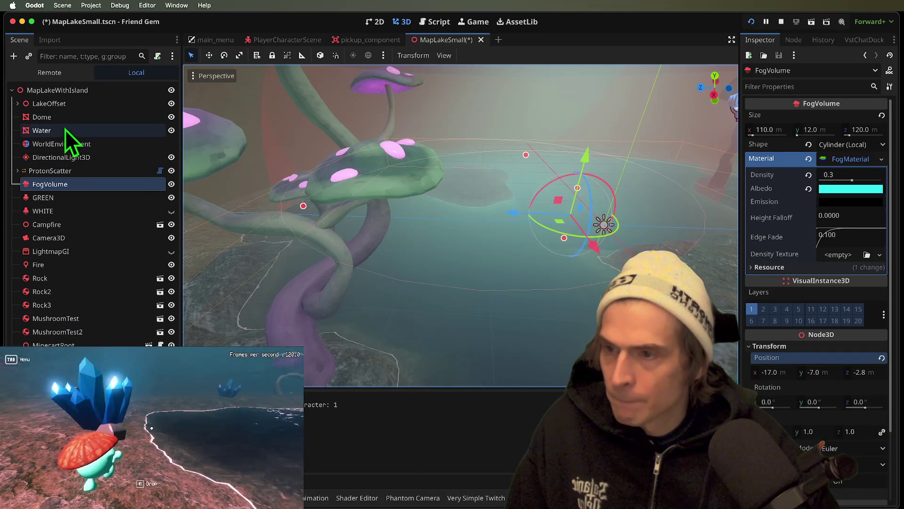
Step: Select Water and expand its Screen Space Reflection, Edge and Refraction groups
click(65, 130)
scroll(833, 323, down, 10)
scroll(855, 323, up, 7)
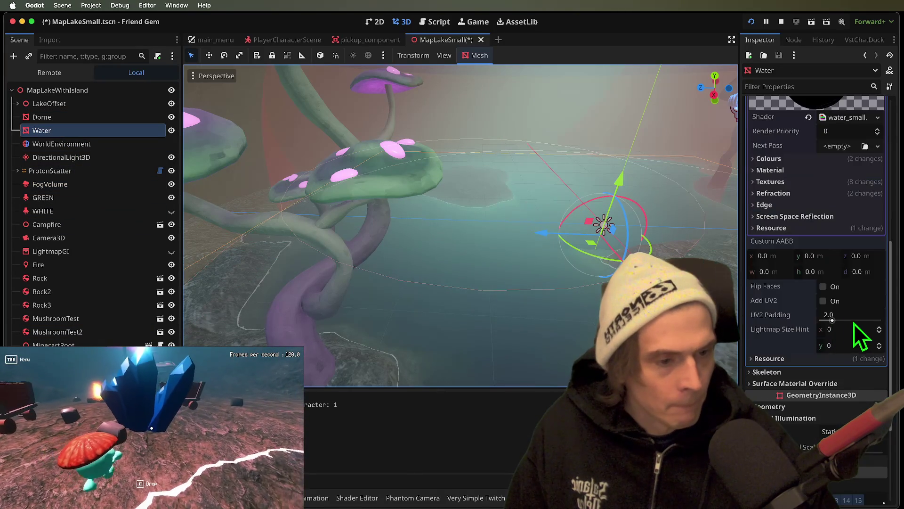
click(826, 286)
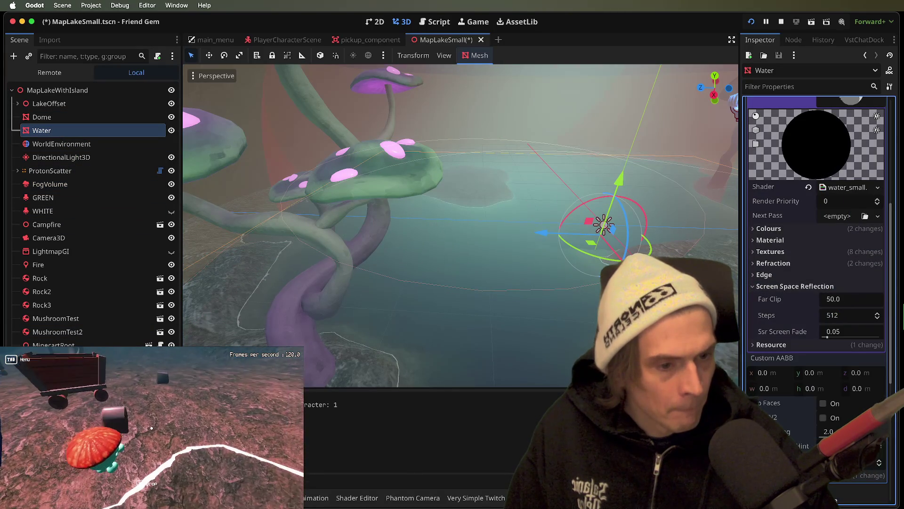
click(846, 275)
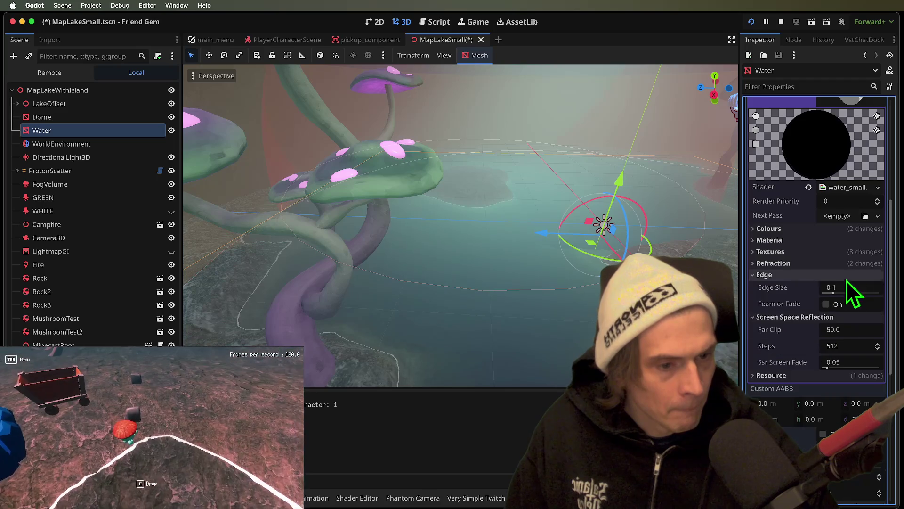
click(806, 262)
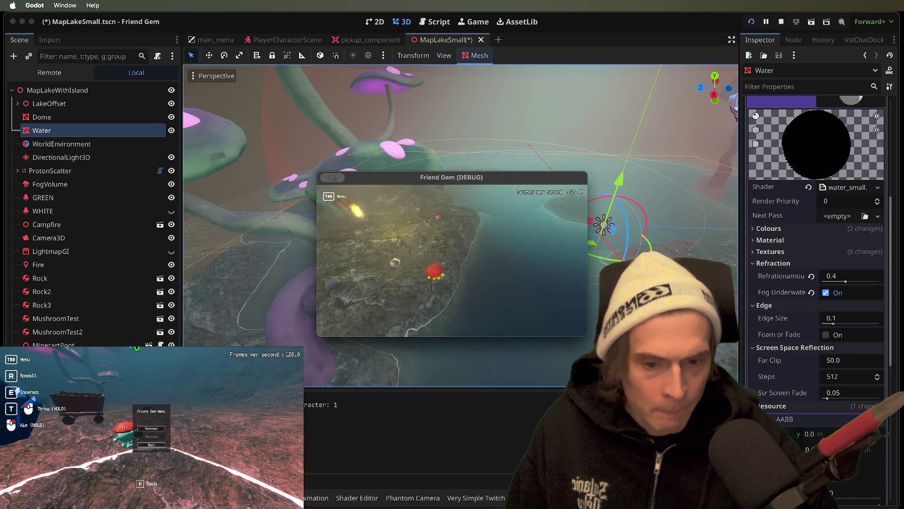
Step: Try a refraction amount of 0.59 and Fog Underwater off, previewing in the game
key(e)
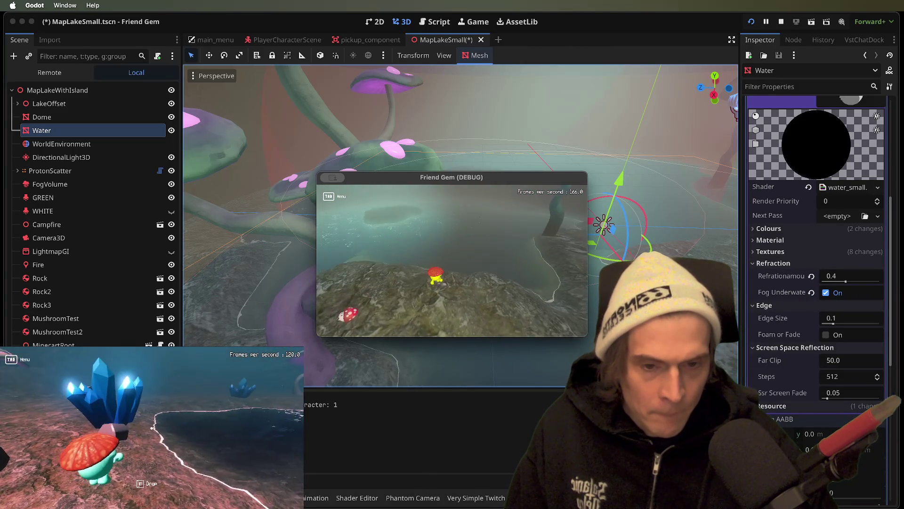
click(824, 308)
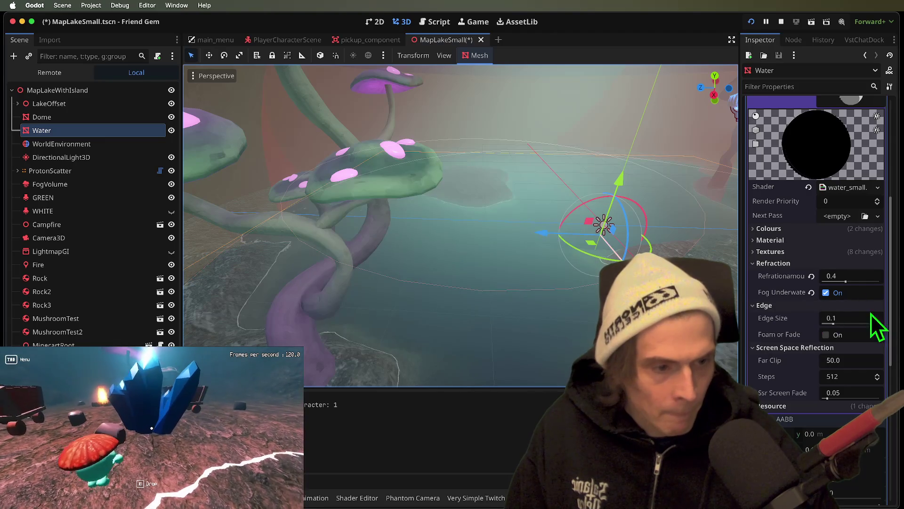
drag(846, 281, 855, 281)
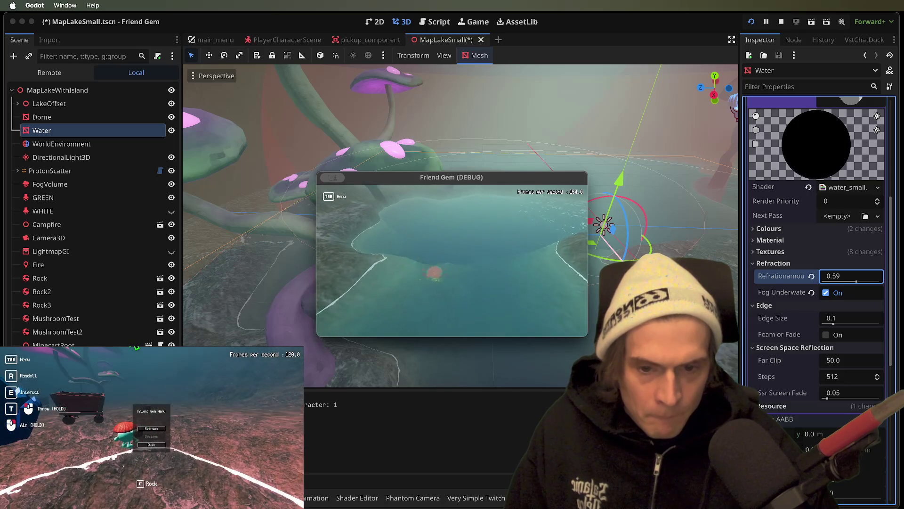
key(super+Tab)
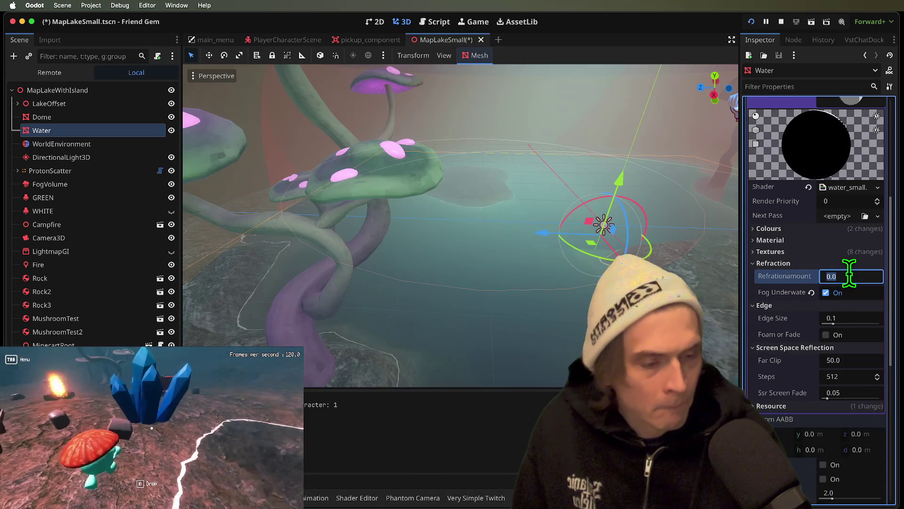
click(833, 296)
key(super+Tab)
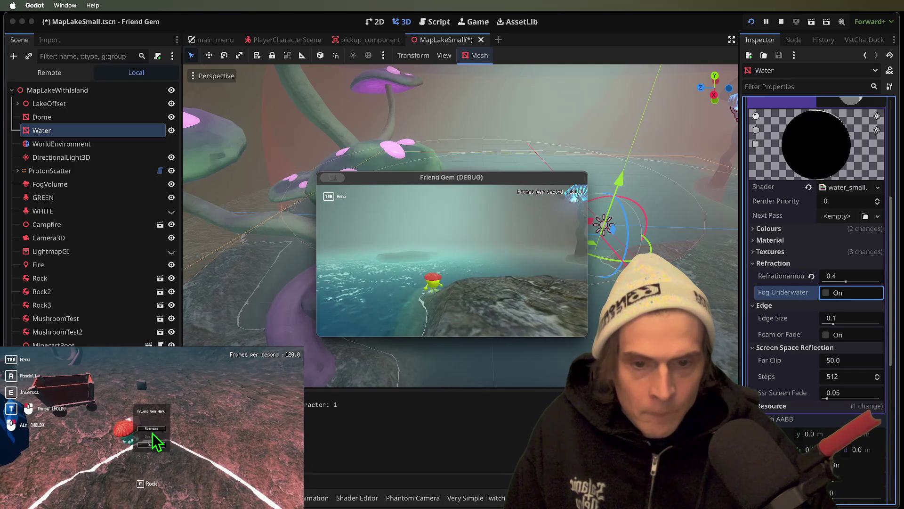
click(501, 268)
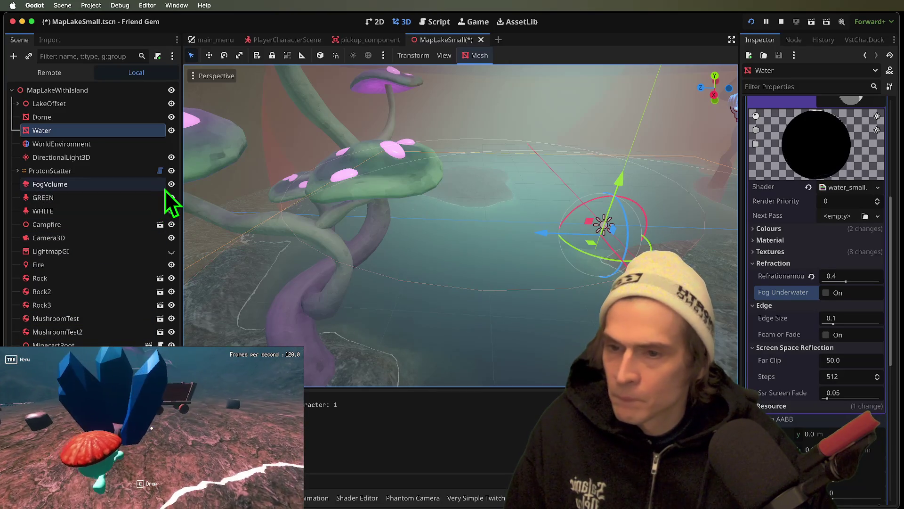
Step: Hide the FogVolume, walk toward the water in-game, then re-enable Fog Underwater
click(171, 184)
key(super+Tab)
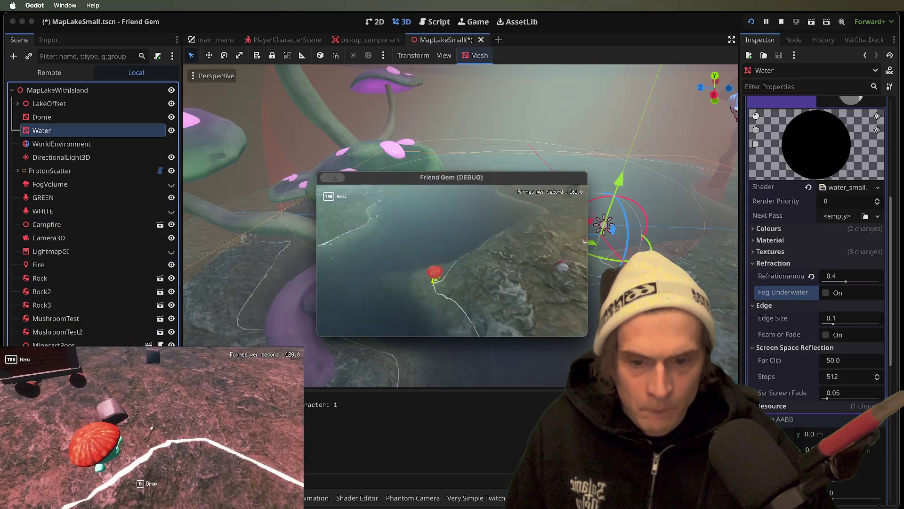
key(w)
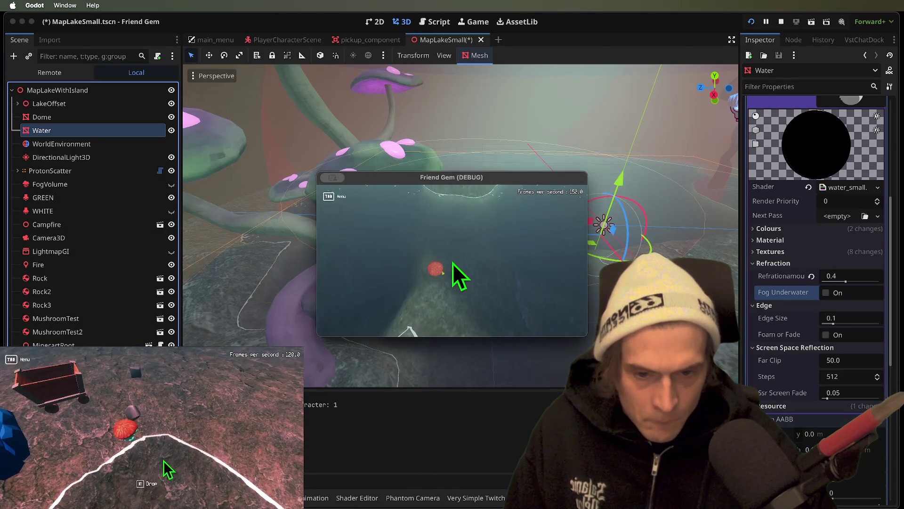
click(868, 311)
click(833, 292)
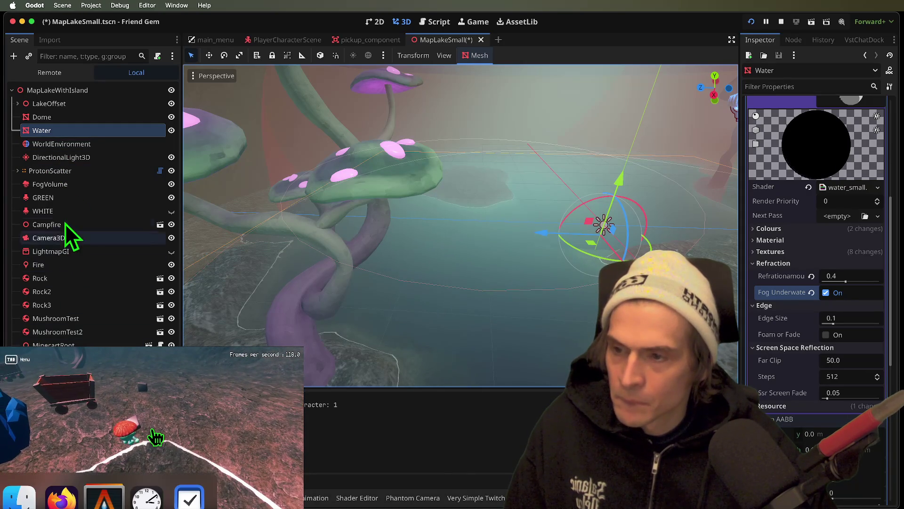
Step: Set the FogVolume emission to white, then pale cyan, and check the glow in-game
click(72, 183)
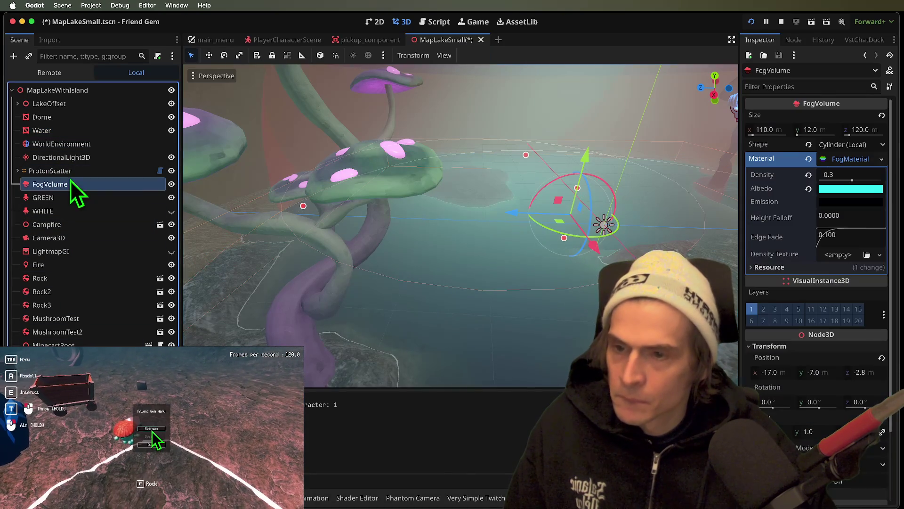
click(861, 178)
text(0.1)
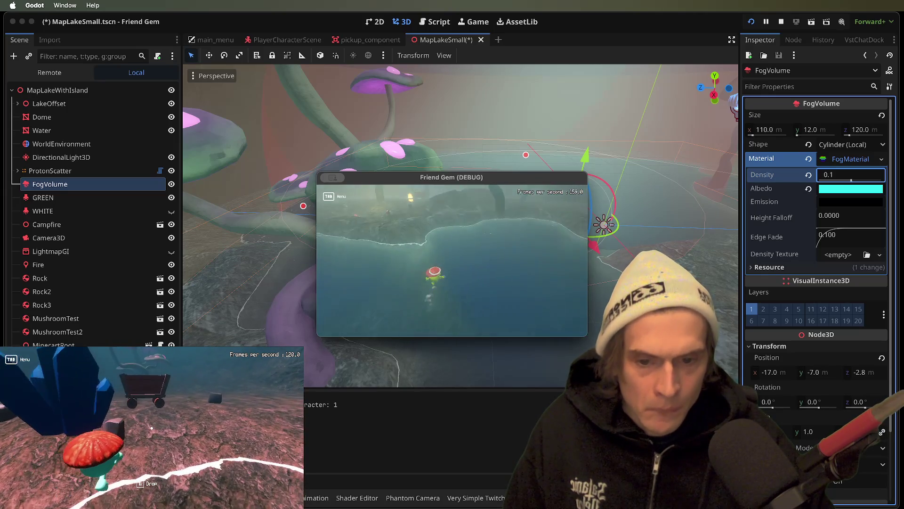
click(829, 175)
text(0.2)
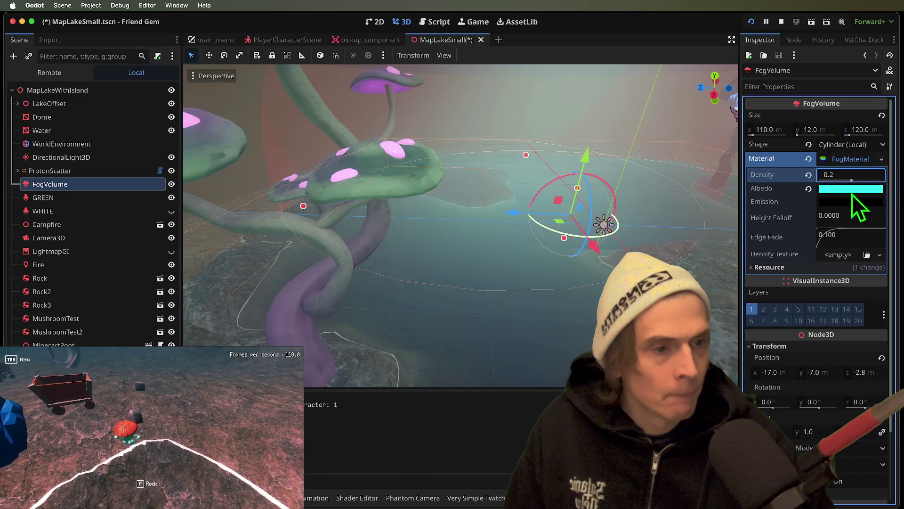
click(851, 188)
click(850, 201)
click(854, 202)
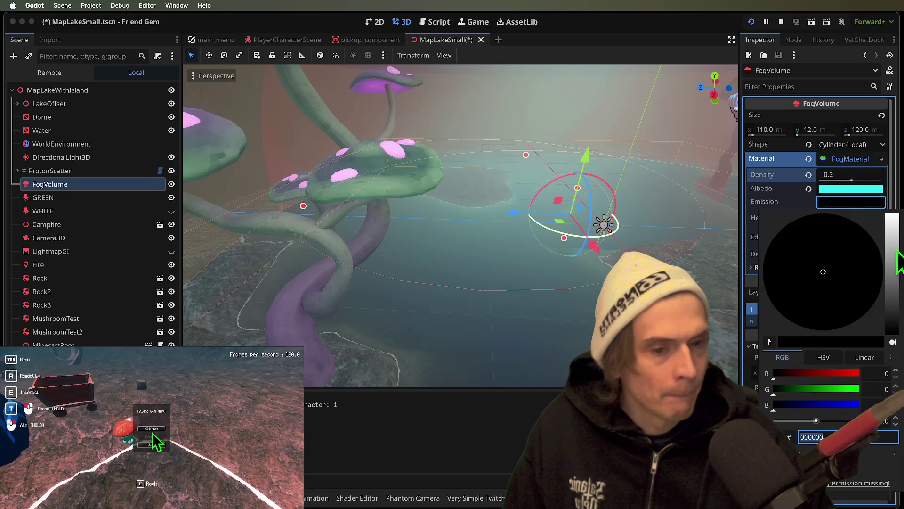
click(892, 216)
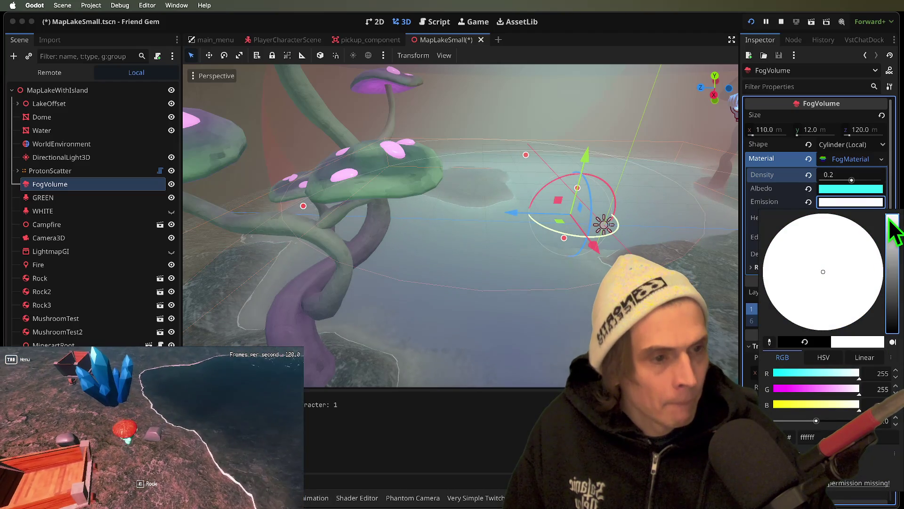
click(839, 373)
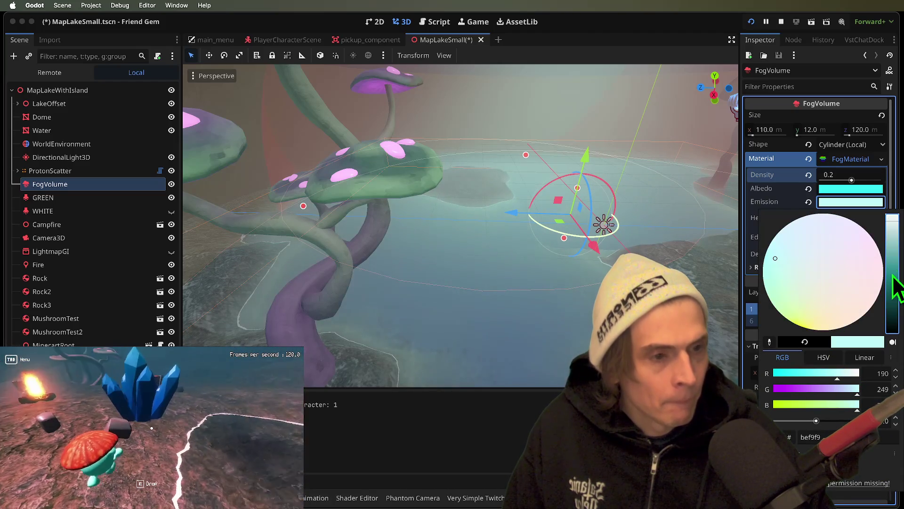
key(super+b)
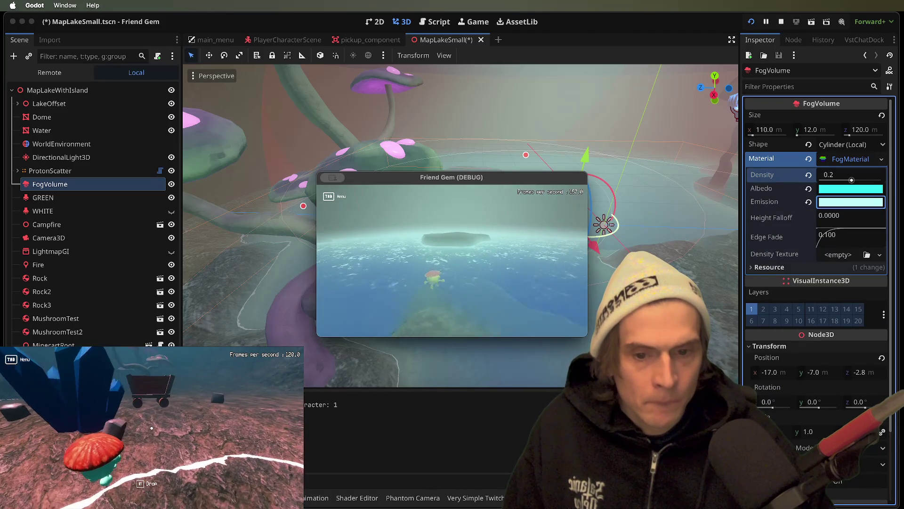
click(699, 242)
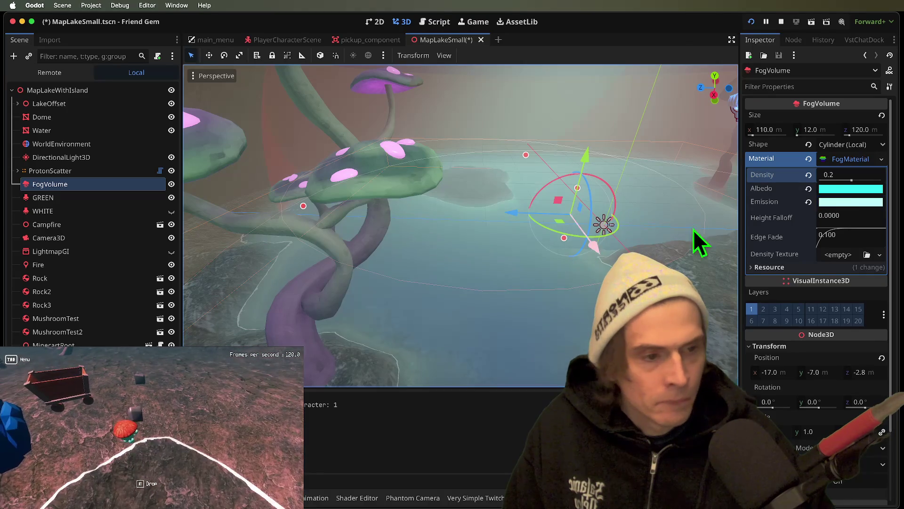
Step: Darken the fog emission to teal, then deep blue, previewing each in the game
click(841, 202)
drag(889, 224, 892, 261)
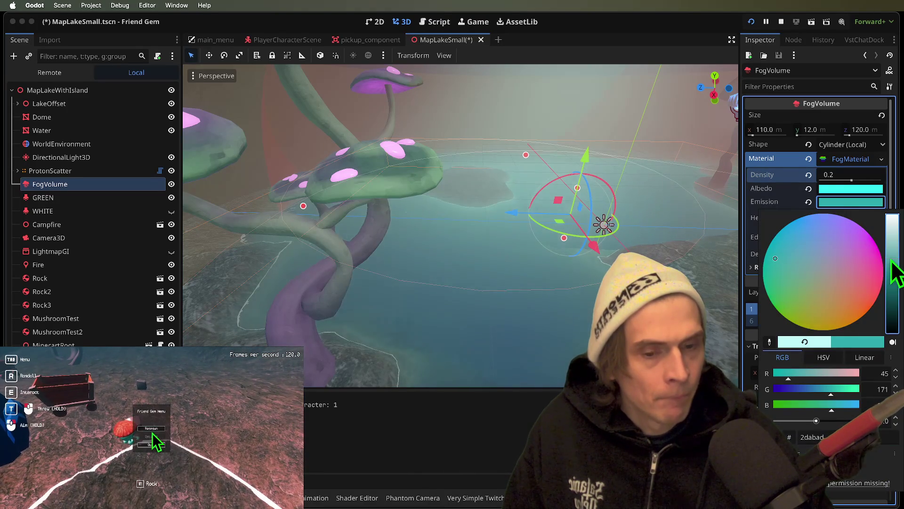
key(super+Tab)
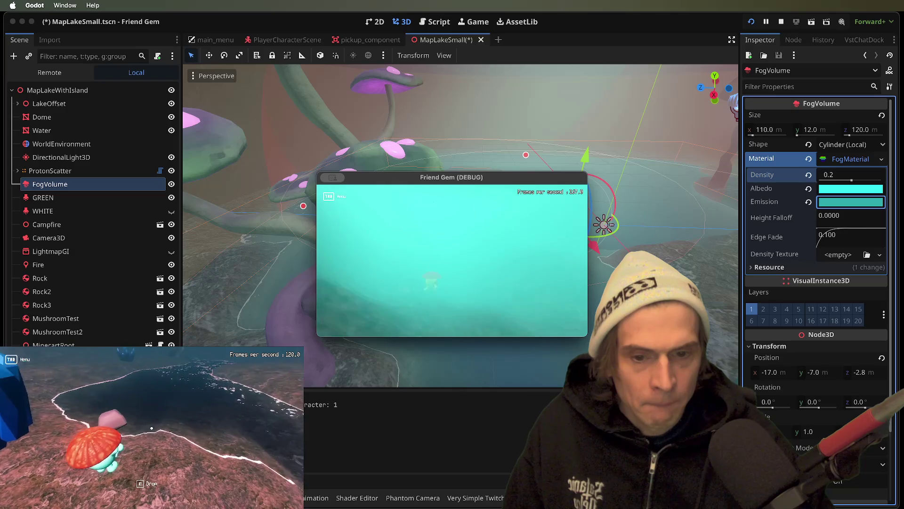
click(822, 221)
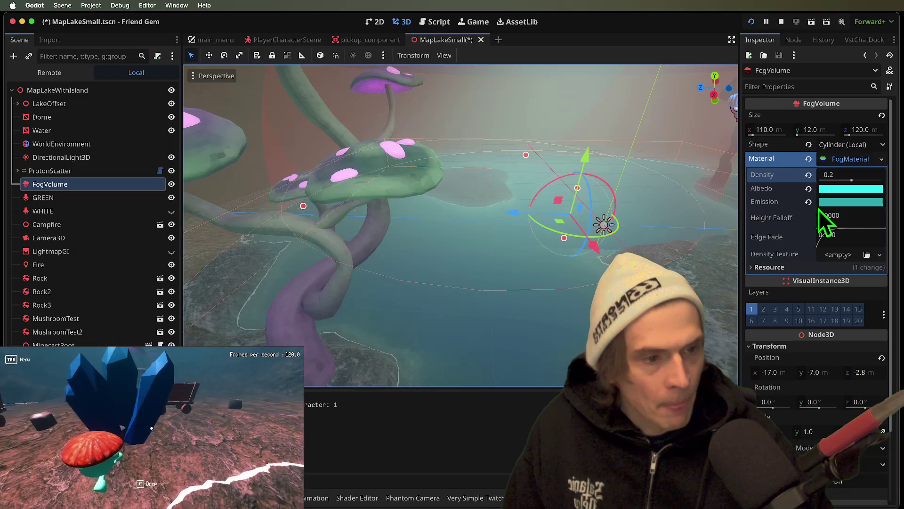
click(824, 202)
drag(864, 268, 789, 205)
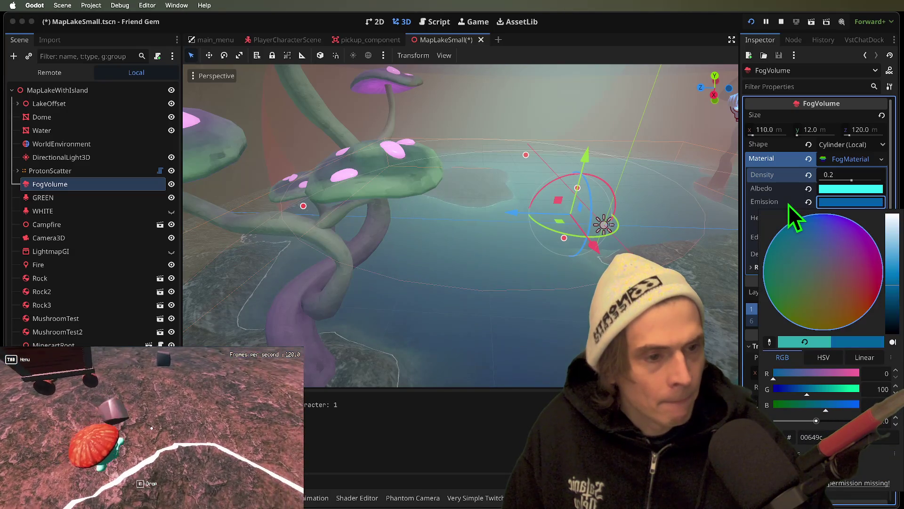
key(super+Tab)
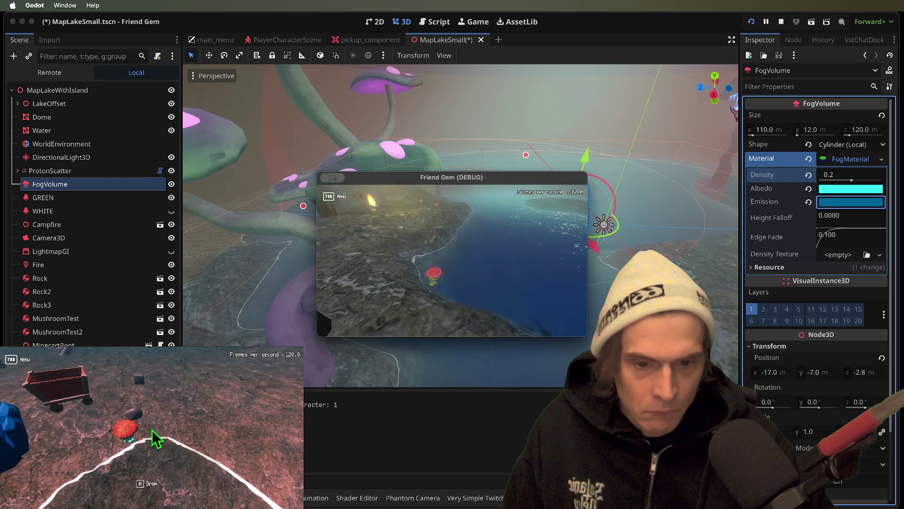
key(super+Tab)
Step: Brighten the fog albedo to white and preview it in the running game
click(862, 192)
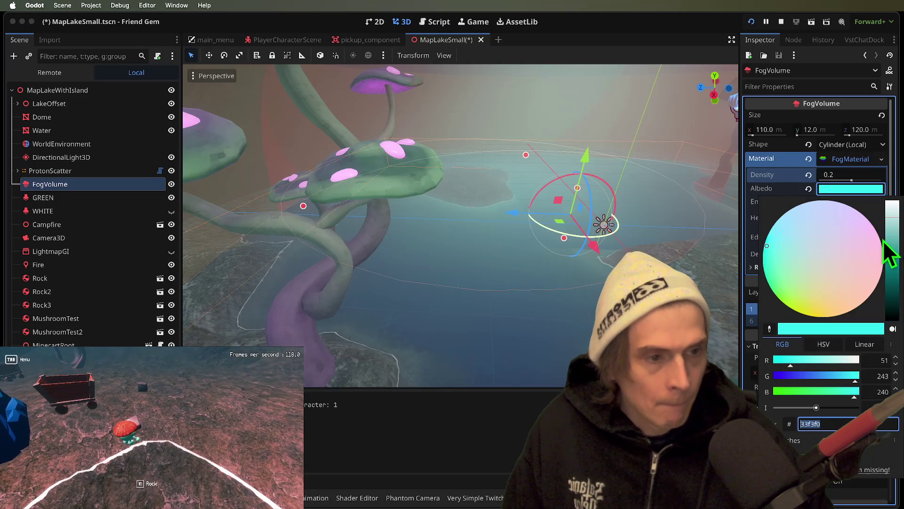
drag(892, 214, 893, 203)
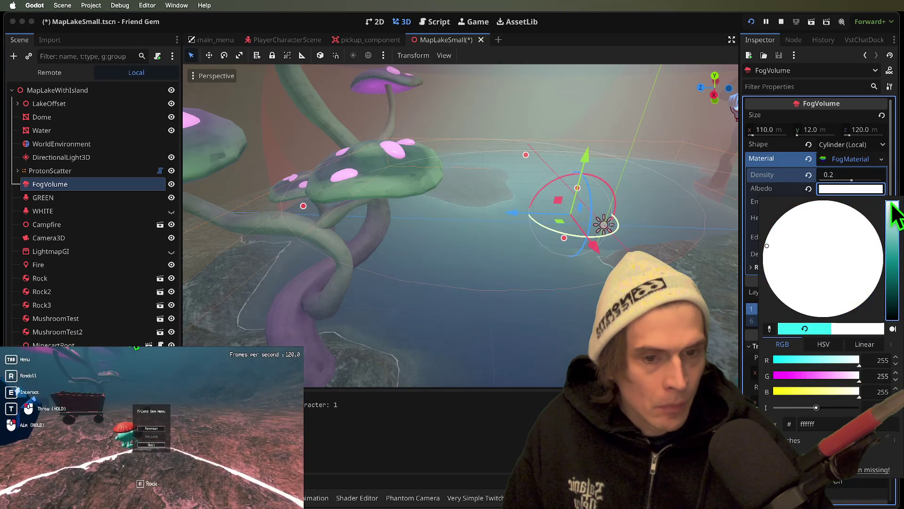
key(super+Tab)
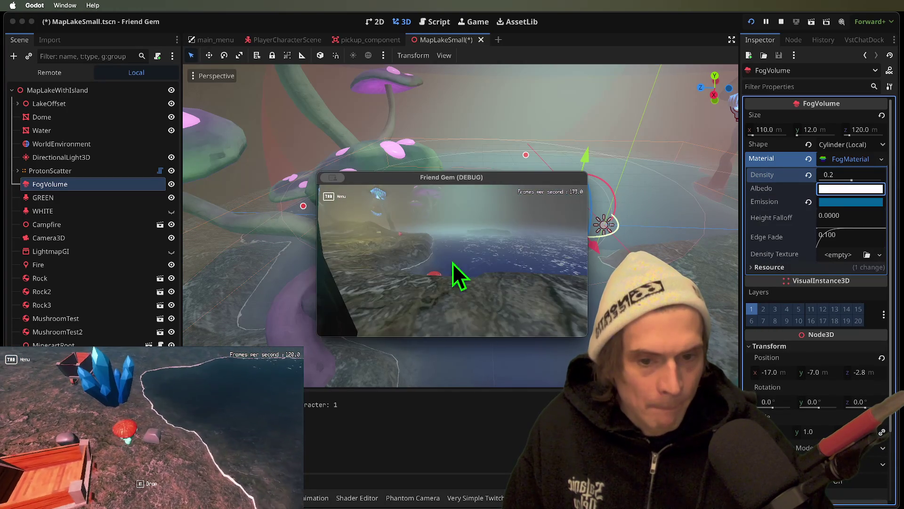
key(super+Tab)
key(super+Tab)
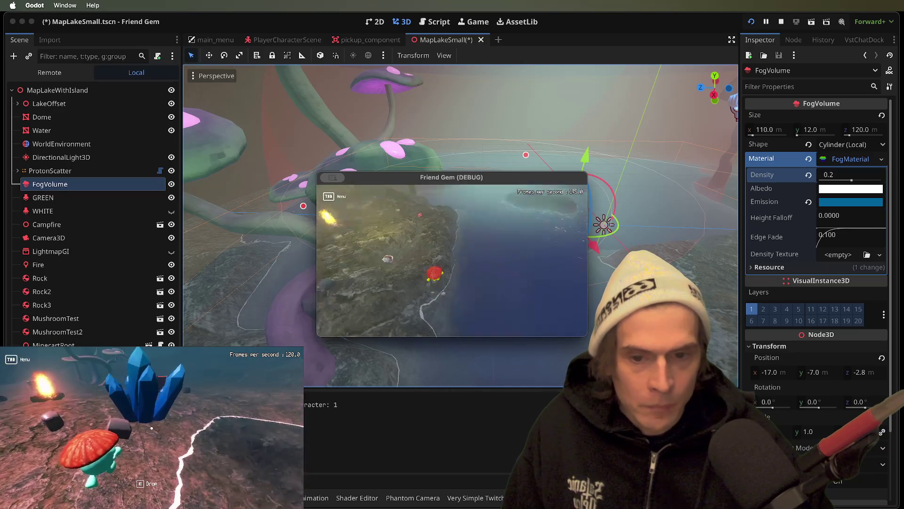
key(super+Tab)
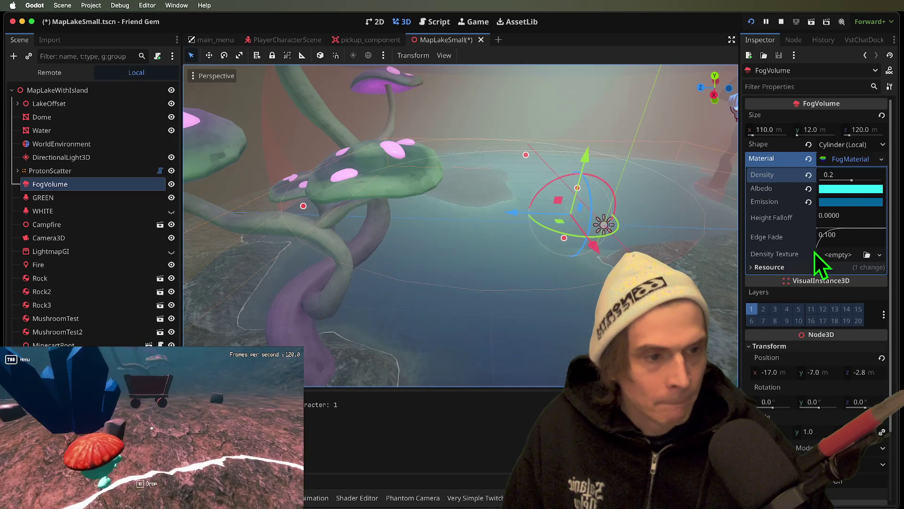
Step: Set fog density to 0.25, reset Height Falloff, then save and run the scene
click(836, 175)
text(5)
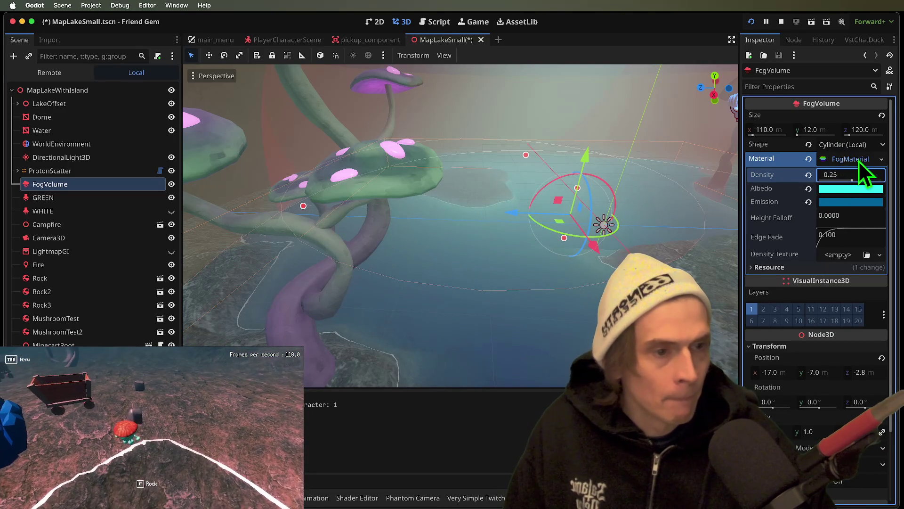
click(858, 159)
click(860, 159)
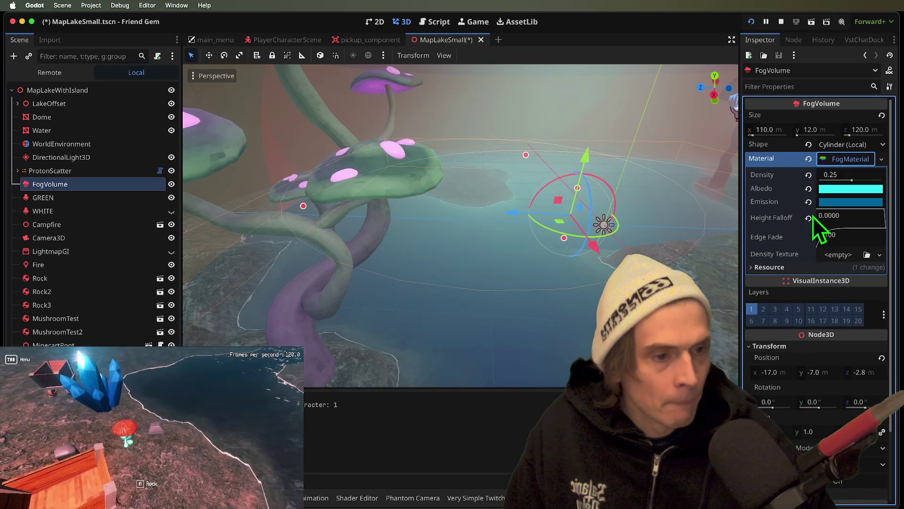
click(811, 217)
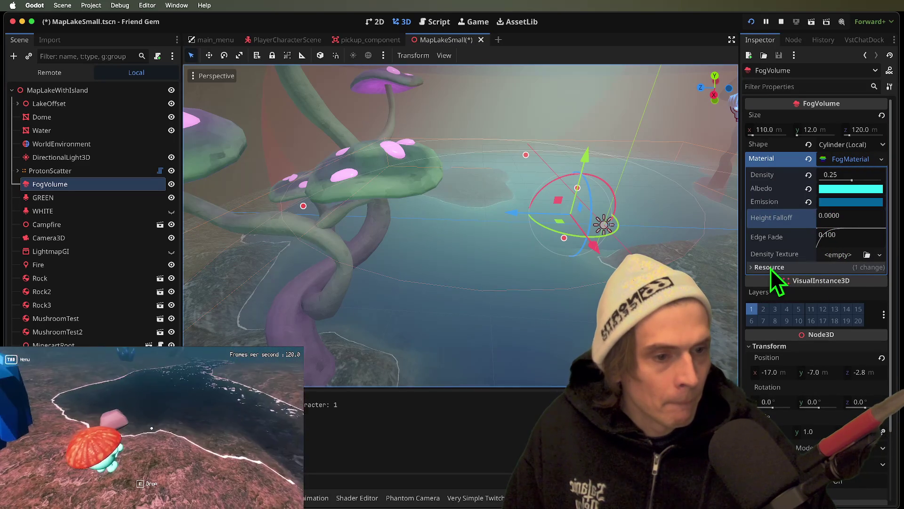
key(super+b)
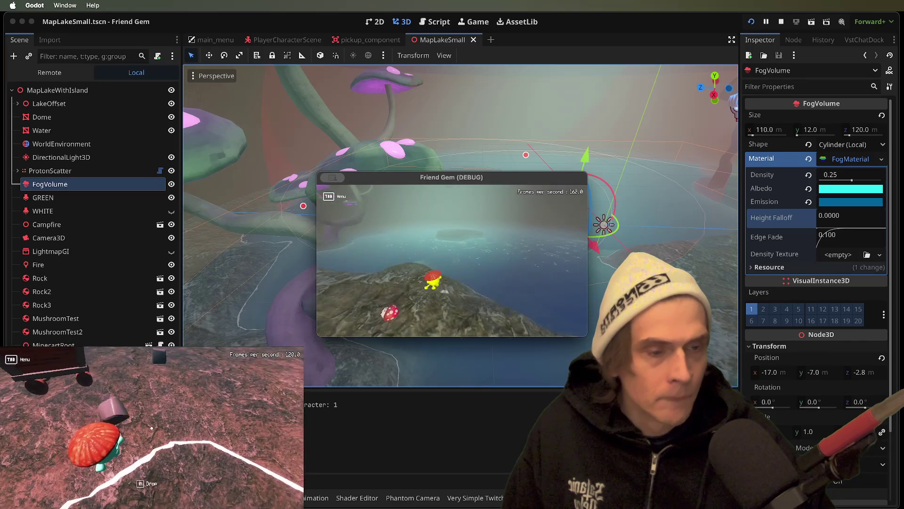
Step: Lower the FogVolume to y -7.5, darken its emission to navy, and save the scene
click(24, 325)
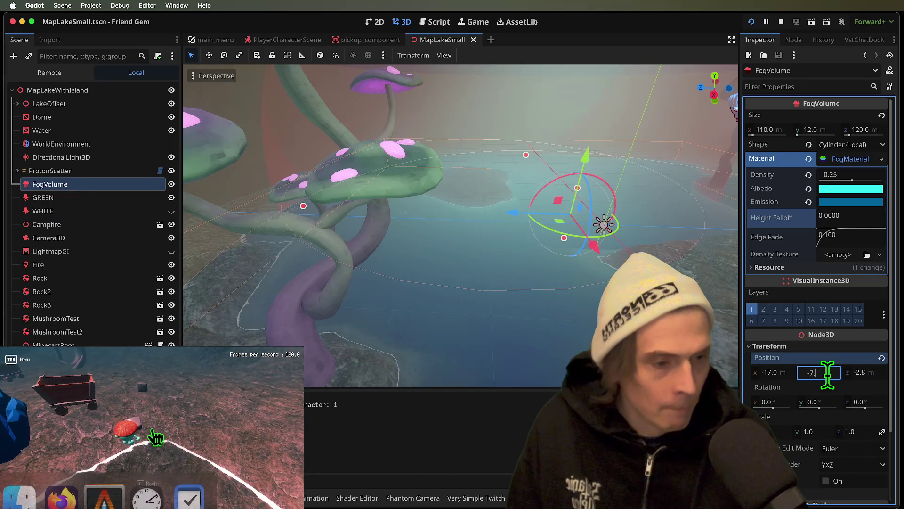
key(super+Tab)
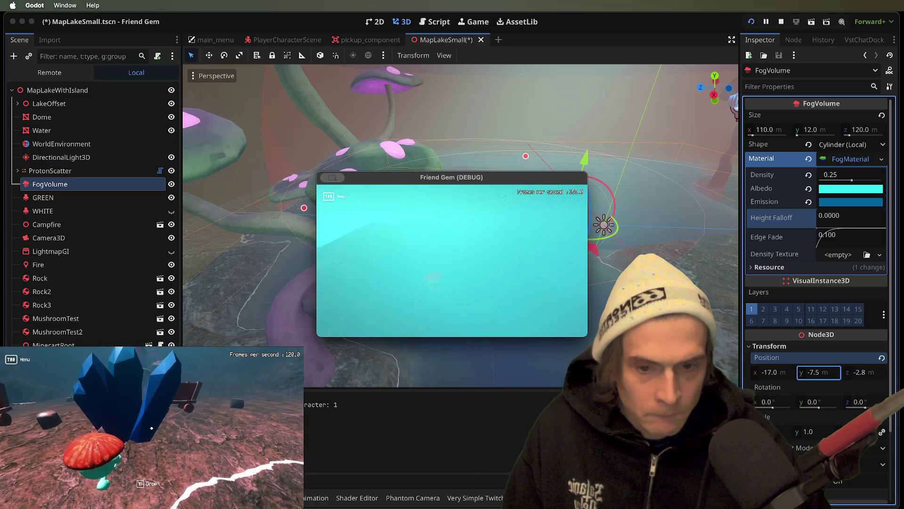
key(super+Tab)
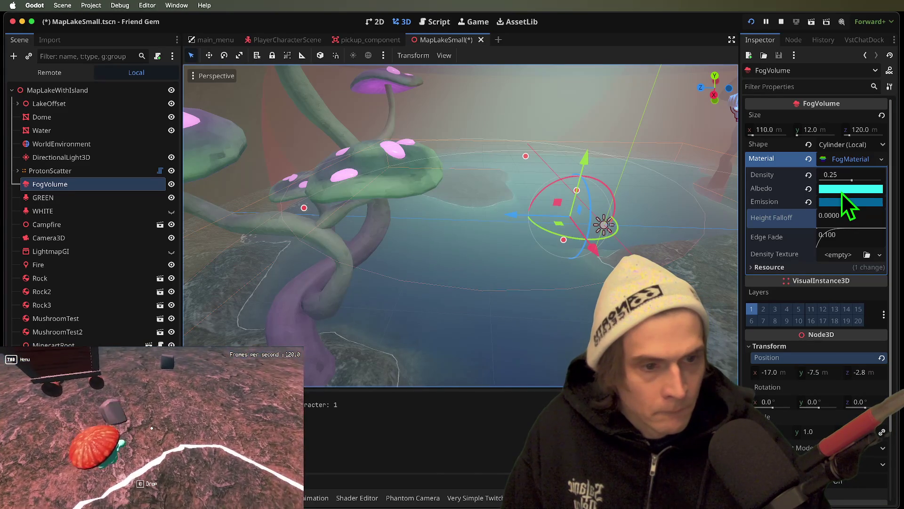
click(845, 202)
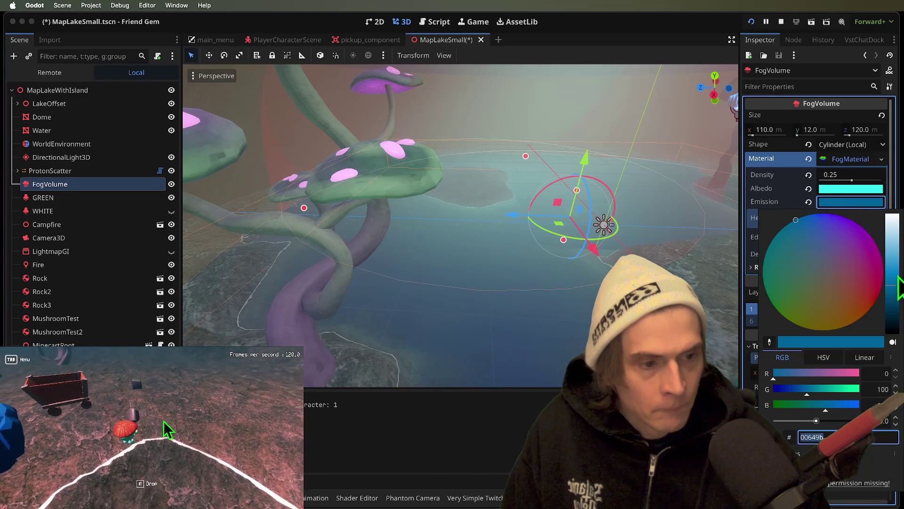
drag(891, 253, 894, 315)
key(super+Tab)
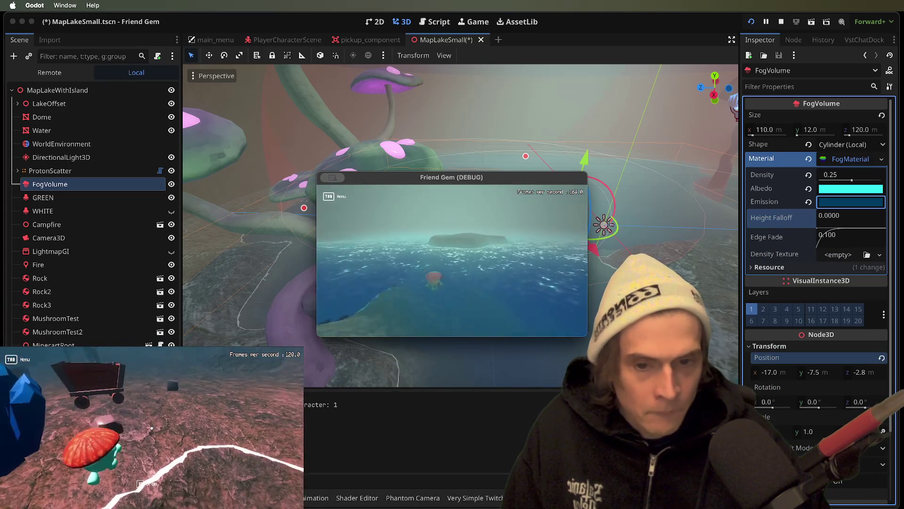
key(super+s)
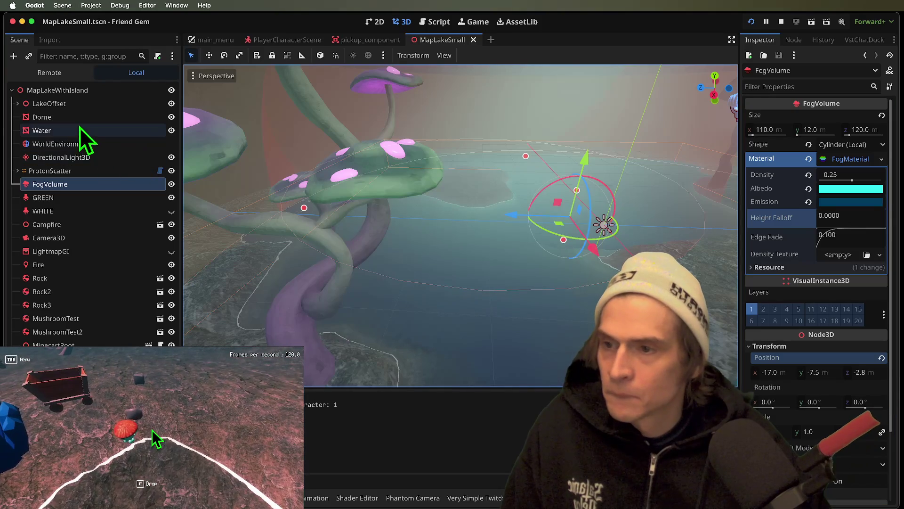
Step: Set the Water's volume colour to light blue and preview it in the running game
click(81, 130)
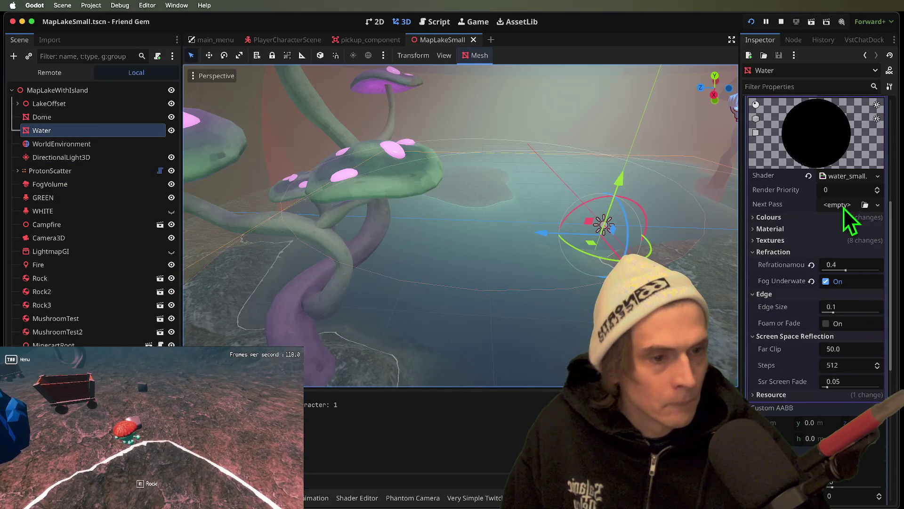
click(844, 217)
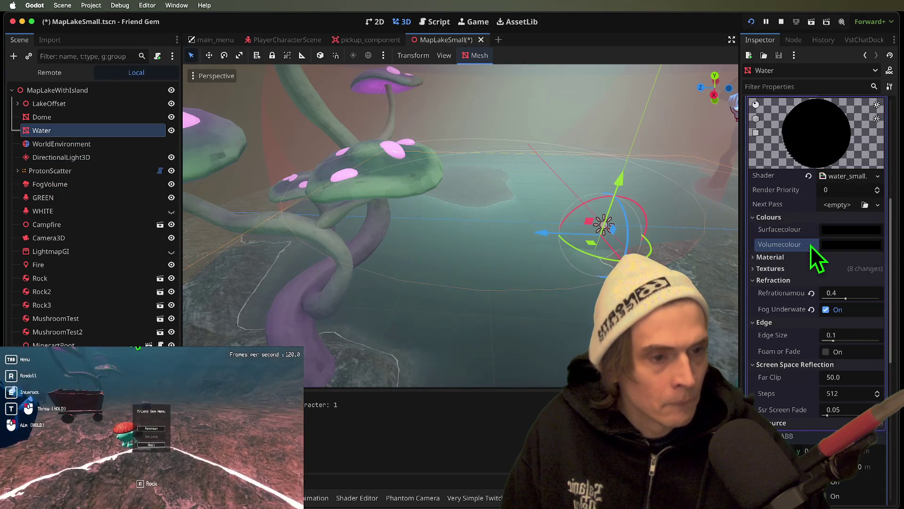
key(super+Tab)
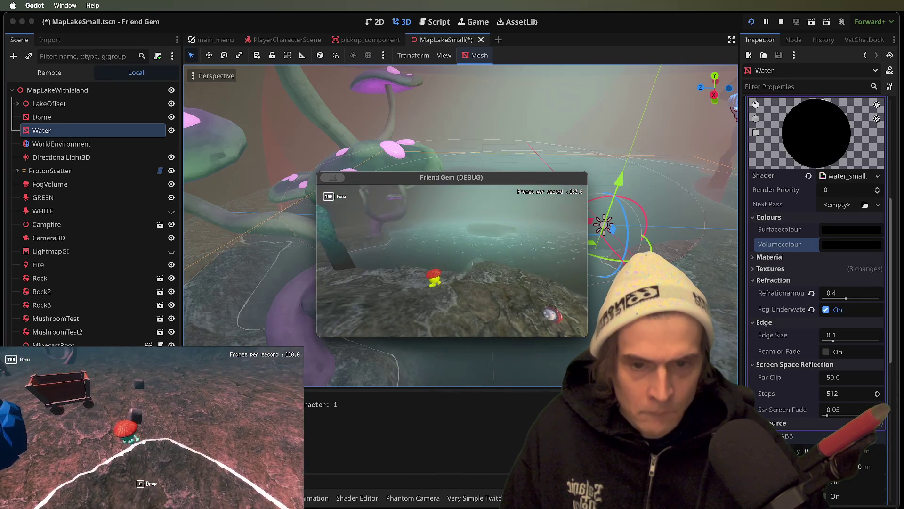
key(super+Tab)
click(871, 245)
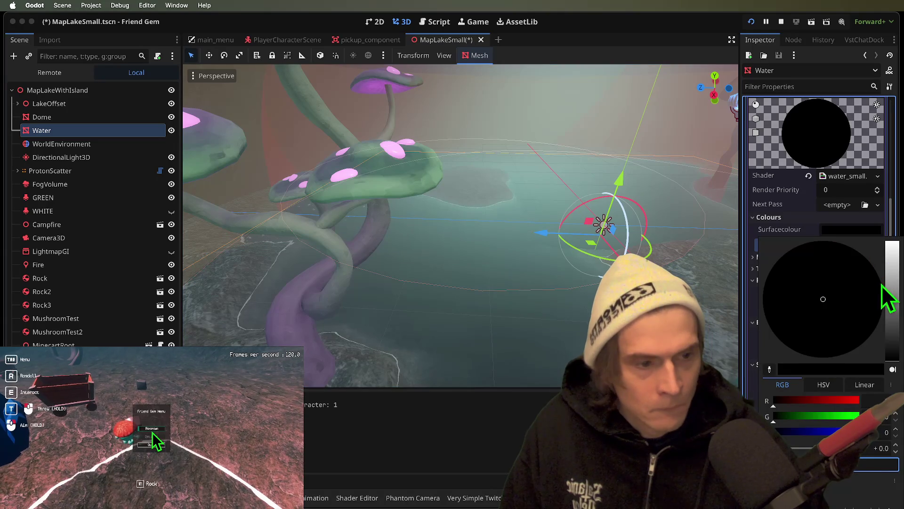
key(Return)
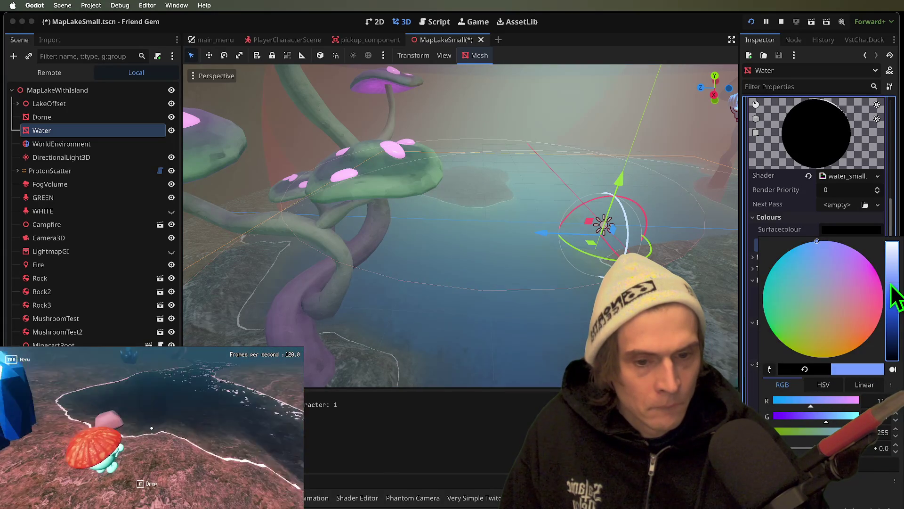
key(super+Tab)
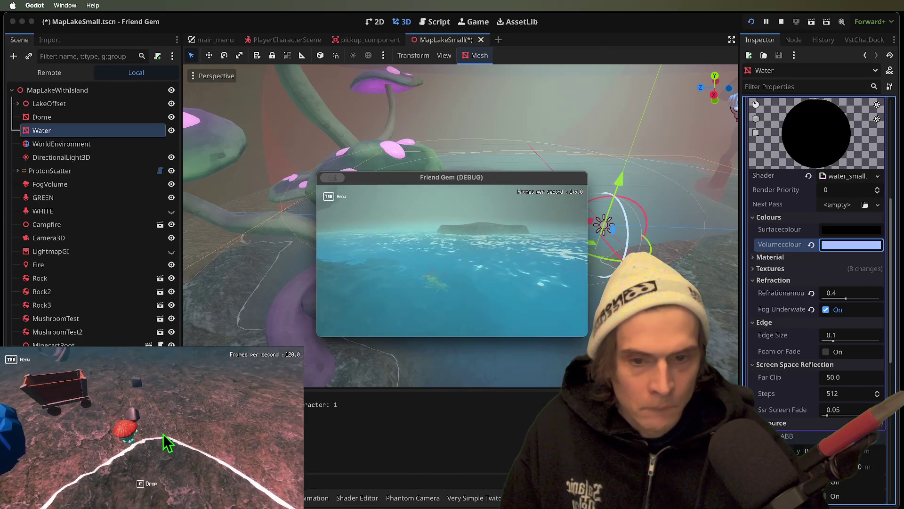
click(359, 245)
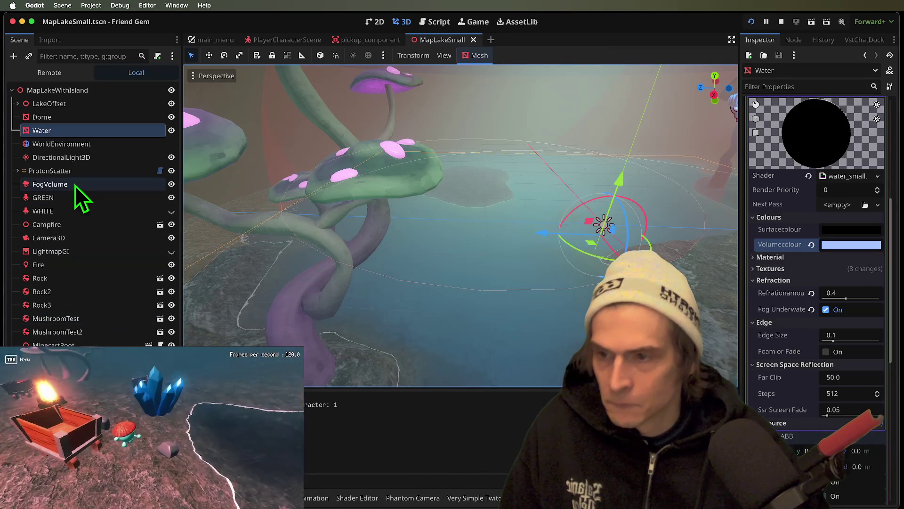
Step: Shift the FogVolume albedo from cyan toward blue and walk the shore in-game to check it
click(75, 185)
click(874, 189)
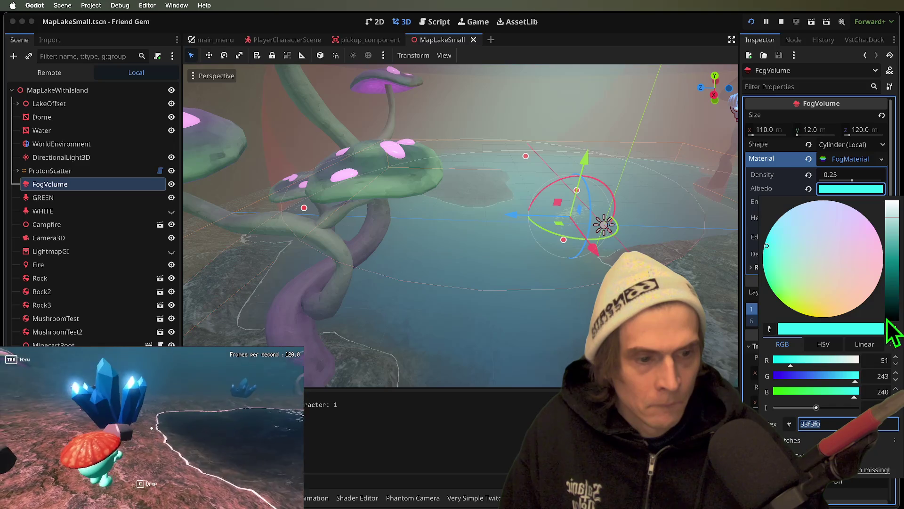
drag(828, 375, 820, 377)
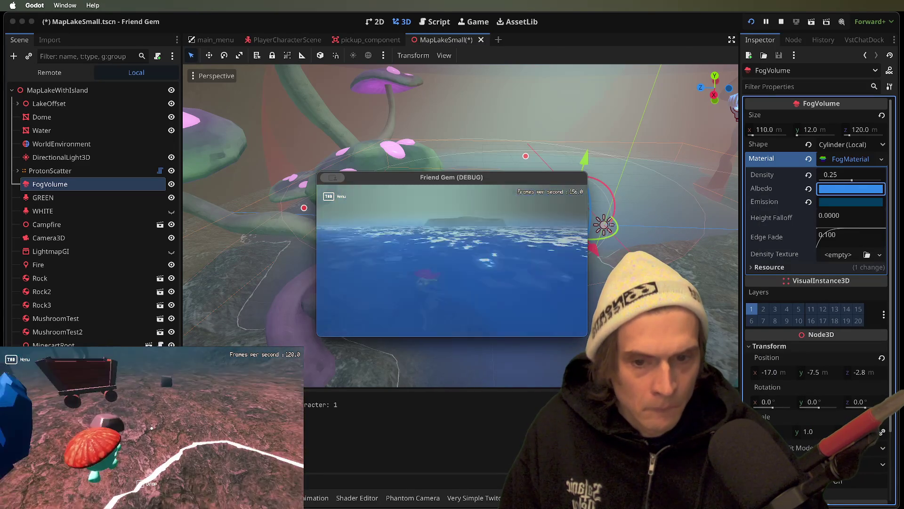
click(550, 265)
click(833, 188)
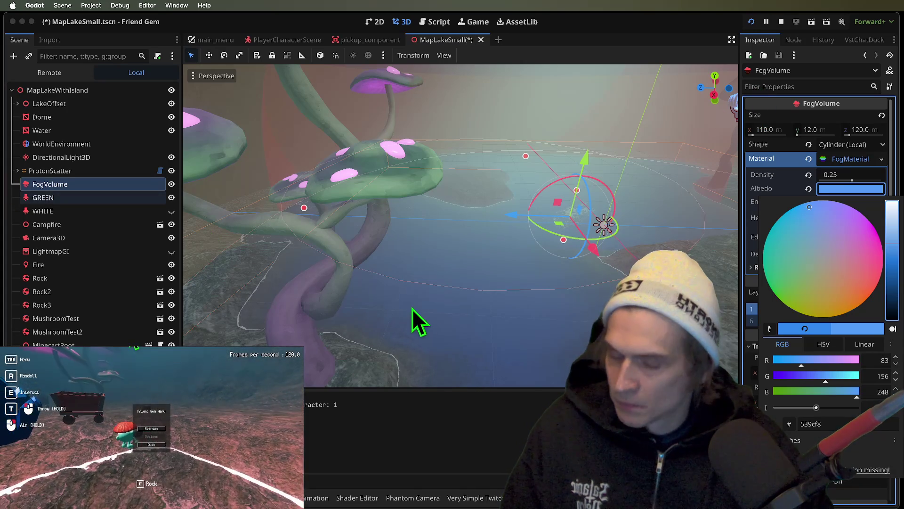
click(514, 222)
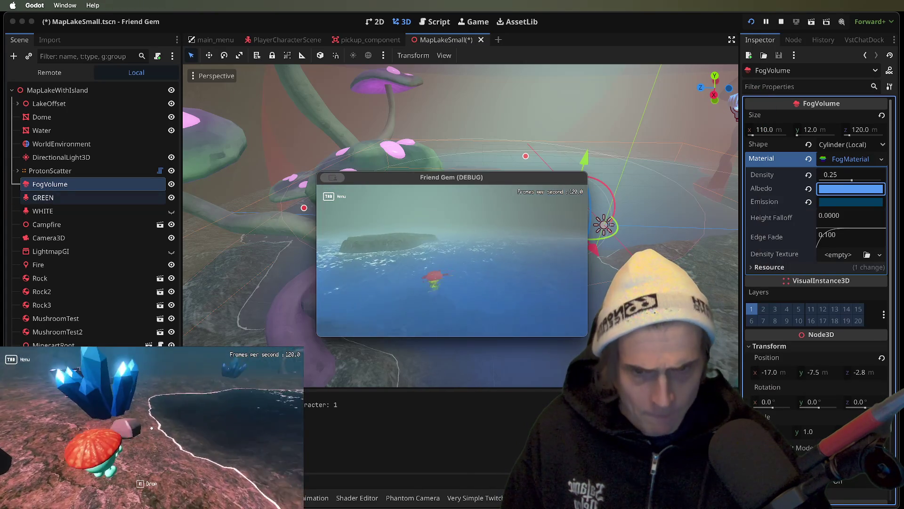
key(w)
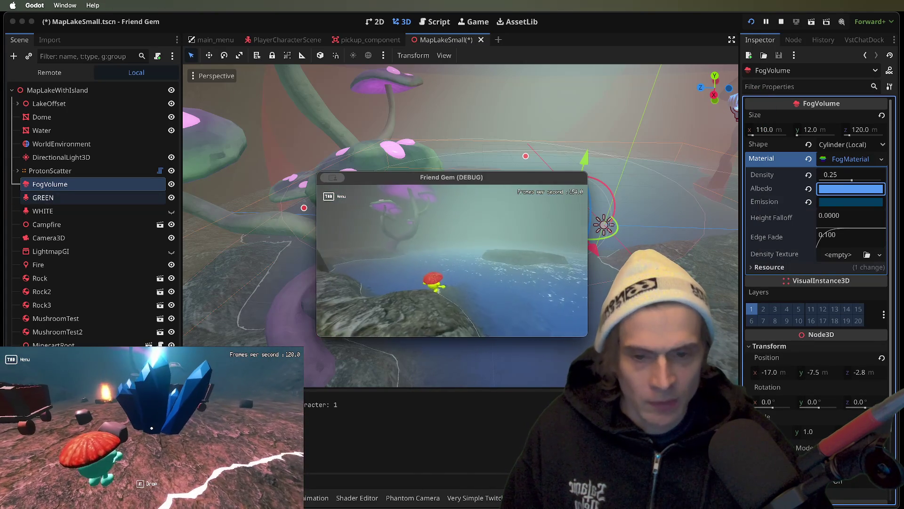
key(w)
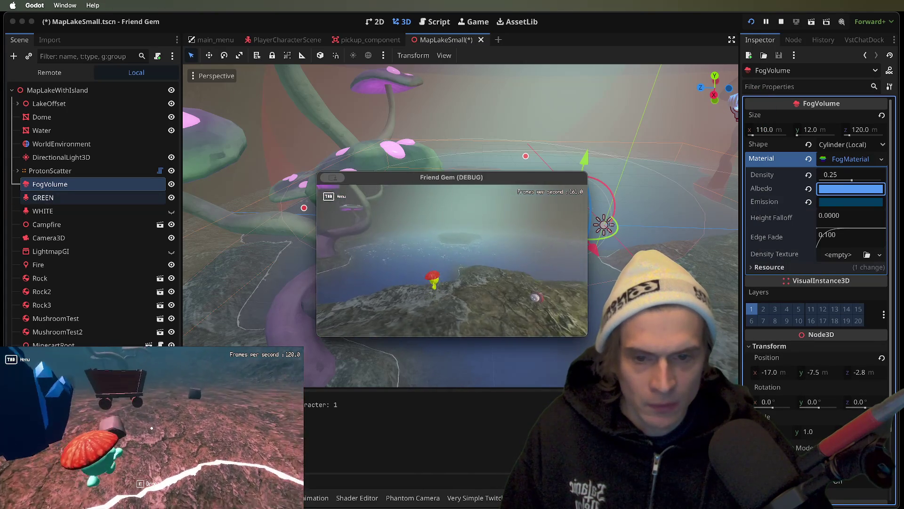
key(w)
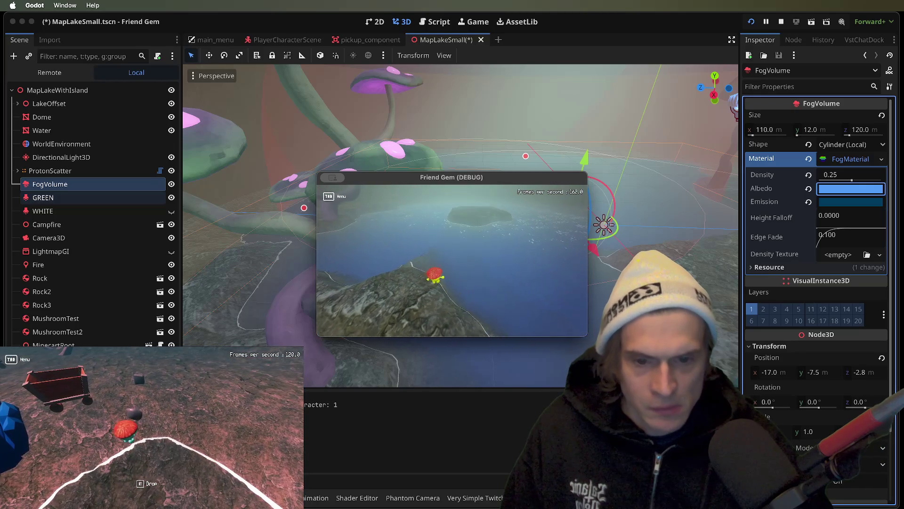
key(w)
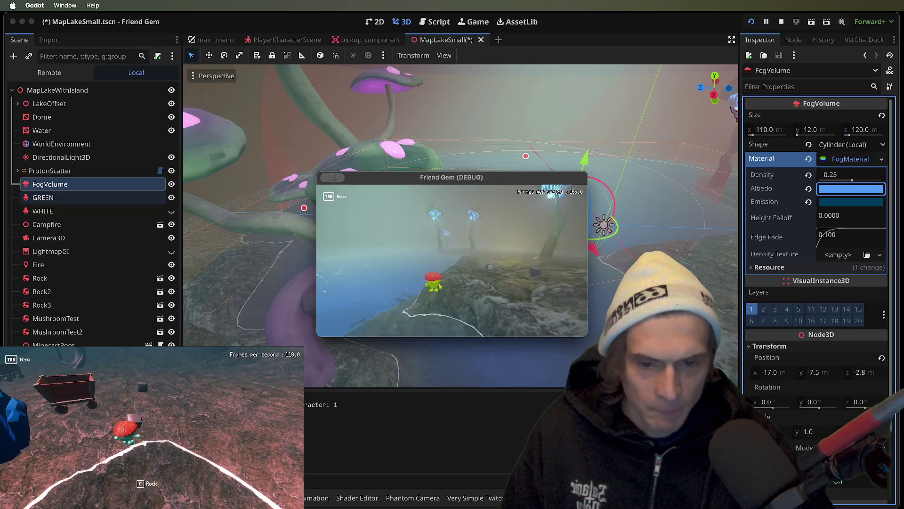
click(851, 188)
Step: Settle the fog albedo on cyan 00bef5, save, and move FogVolume beneath Water
click(866, 189)
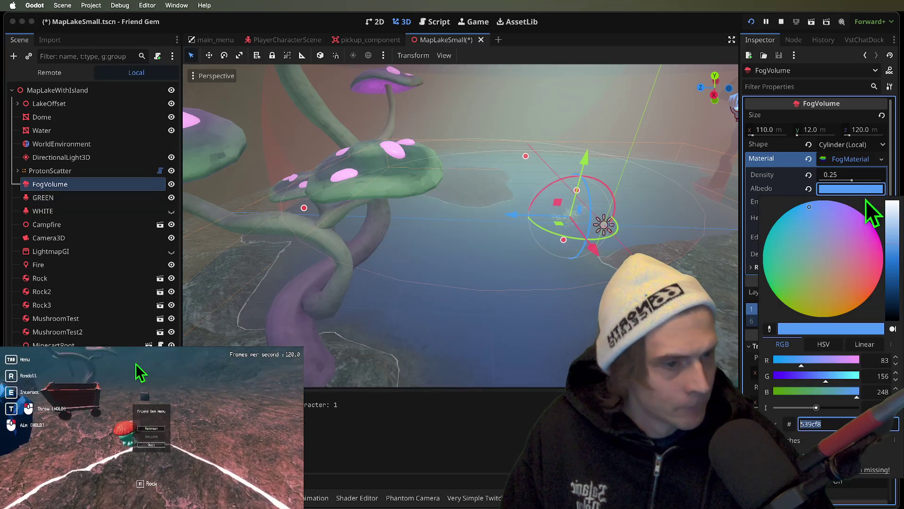
click(893, 242)
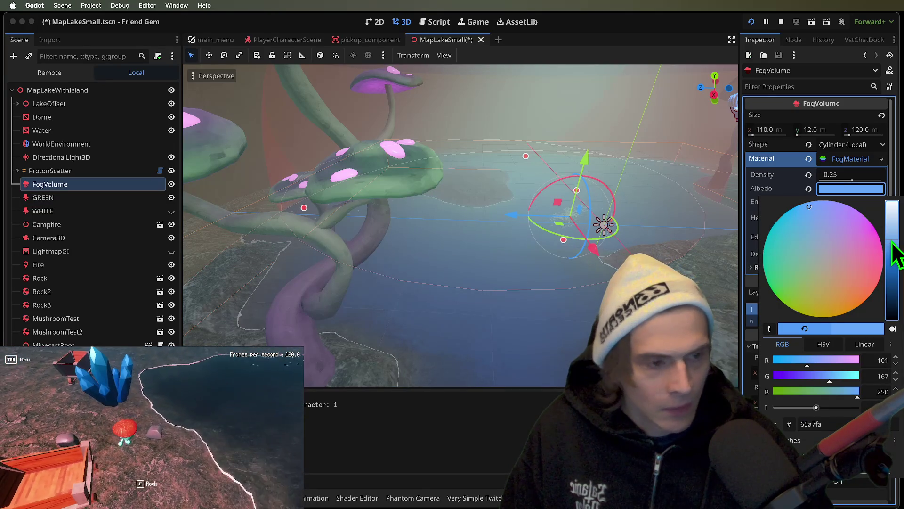
key(super+Tab)
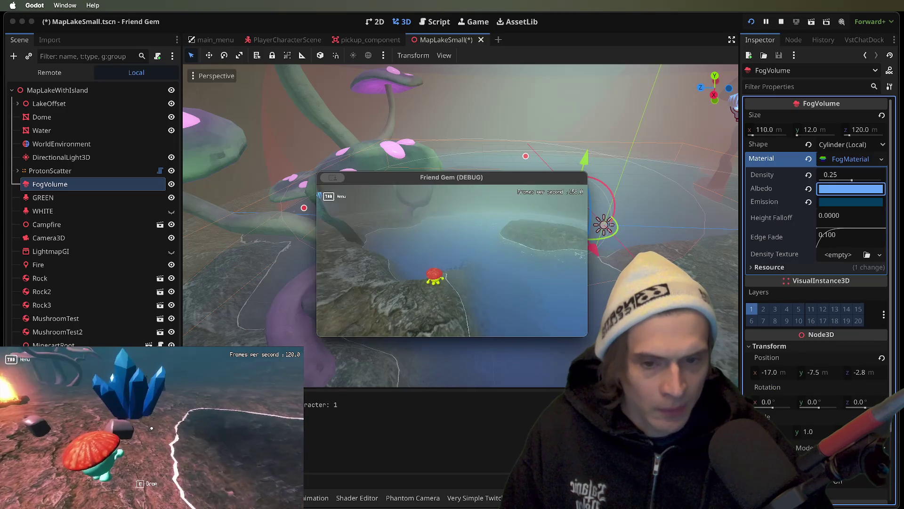
click(880, 196)
click(864, 189)
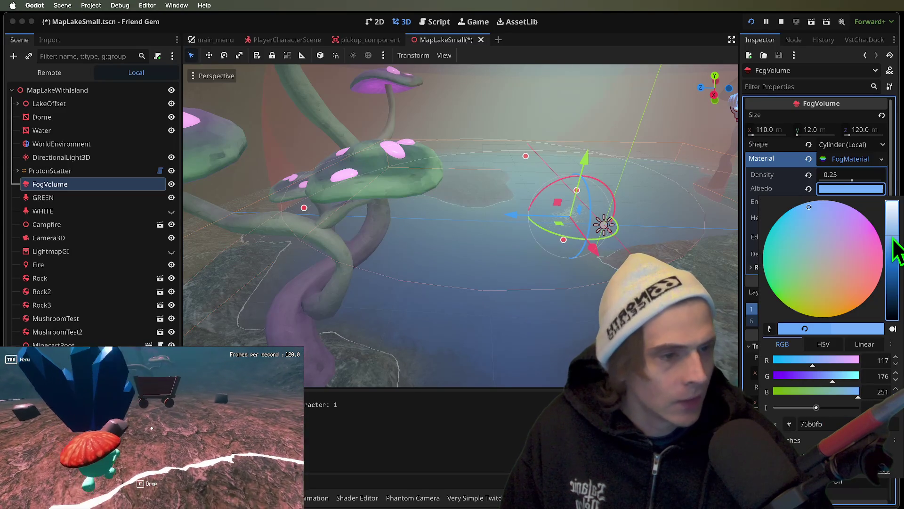
mouse_move(884, 202)
mouse_down()
mouse_move(890, 283)
mouse_move(874, 214)
mouse_move(757, 198)
mouse_up()
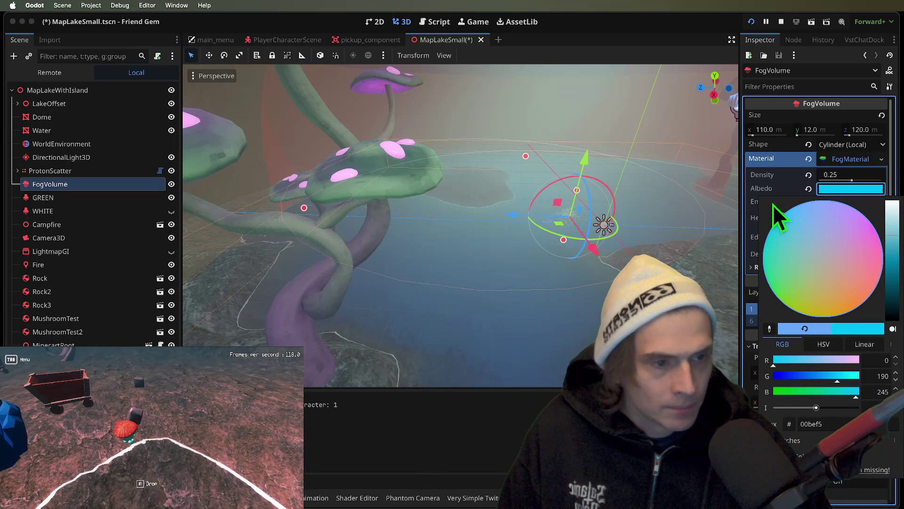
click(152, 433)
key(Tab)
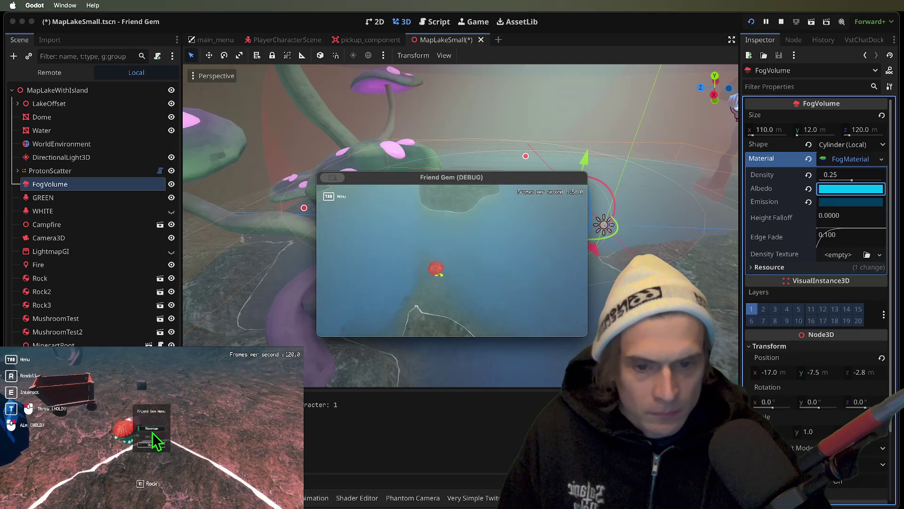
click(150, 428)
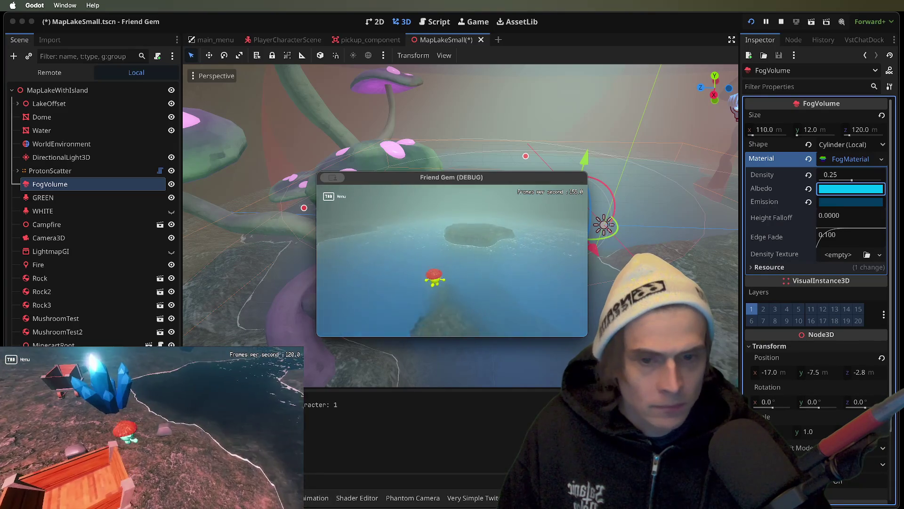
click(394, 257)
key(ctrl+s)
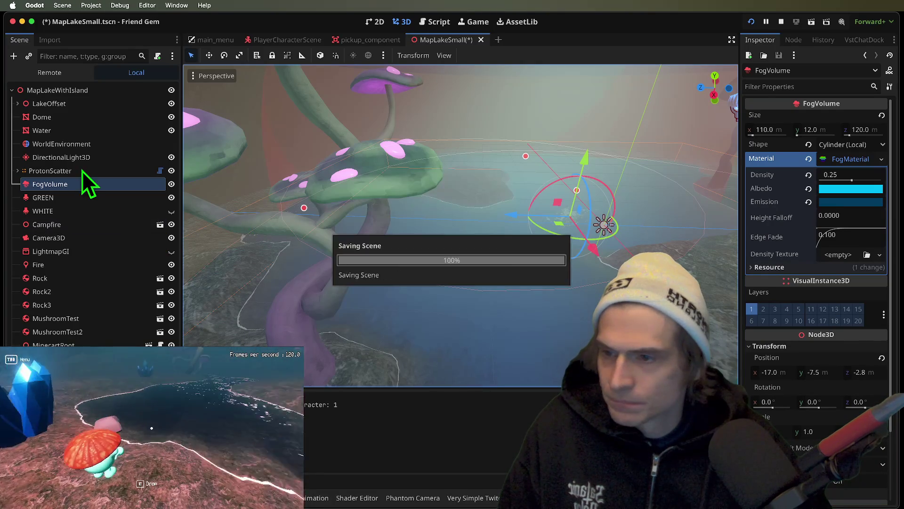
drag(49, 184, 47, 141)
Step: Try dark blue, white and light blue for the Water's surface colour, previewing in-game
click(63, 131)
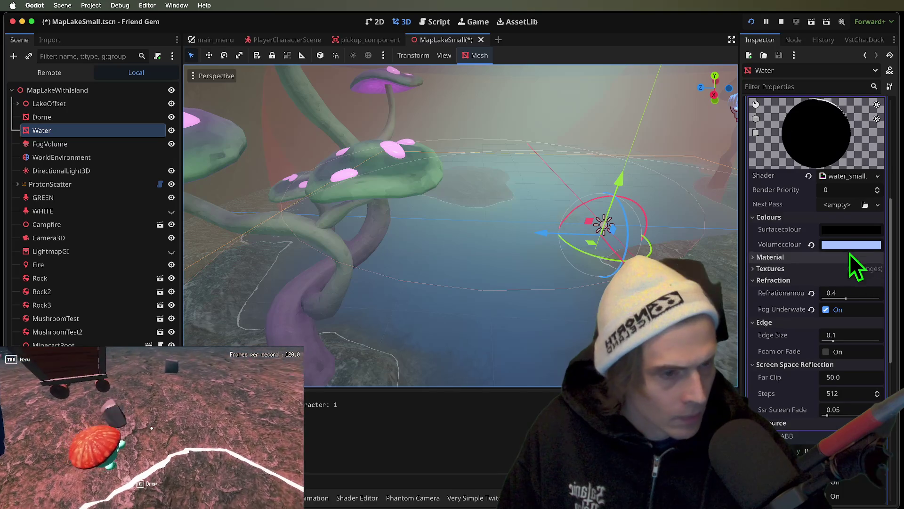
click(850, 230)
click(829, 432)
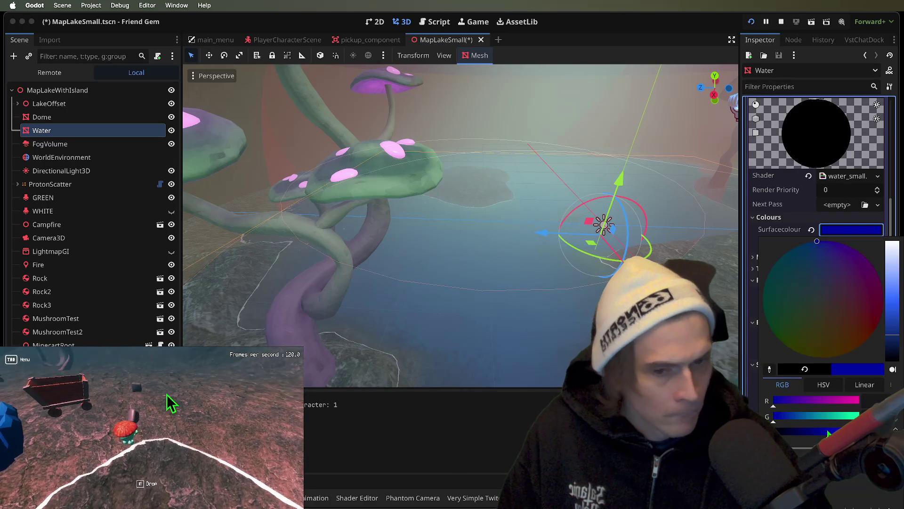
mouse_move(885, 333)
mouse_down()
mouse_move(896, 222)
mouse_move(890, 283)
mouse_up()
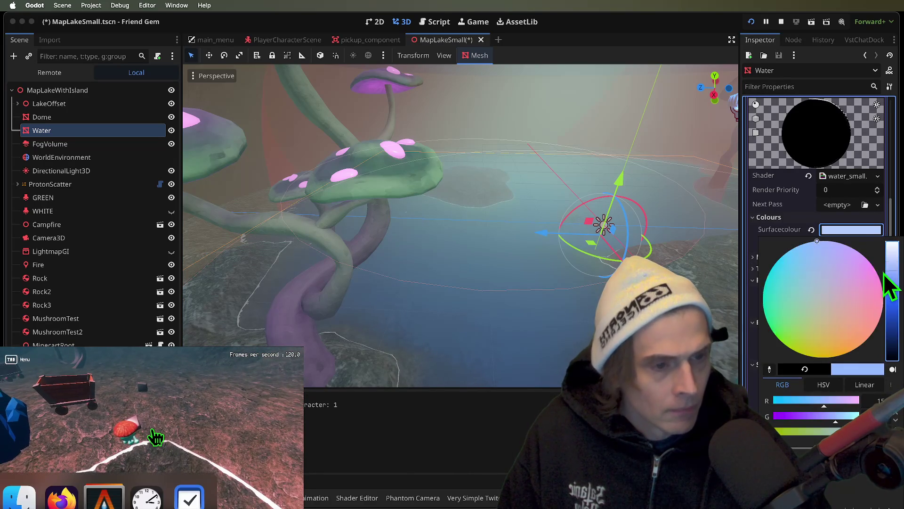
click(151, 440)
key(Tab)
click(151, 428)
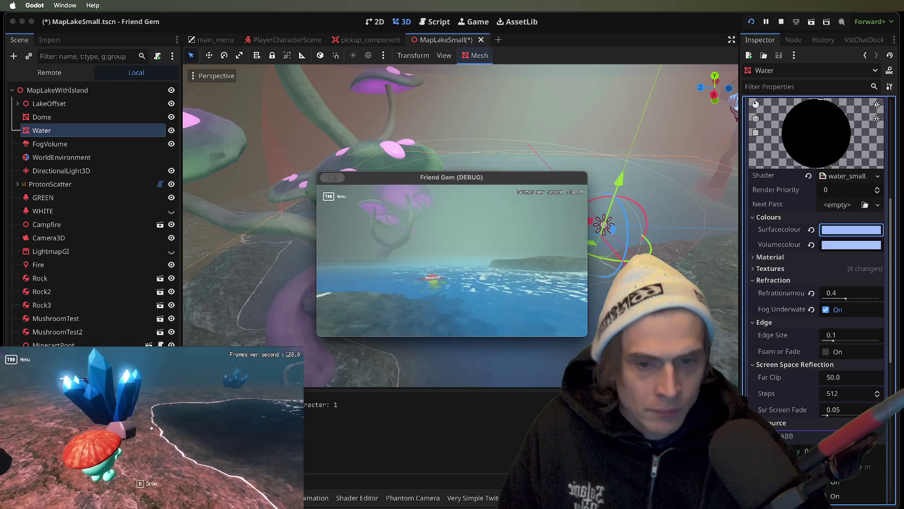
click(882, 230)
click(882, 230)
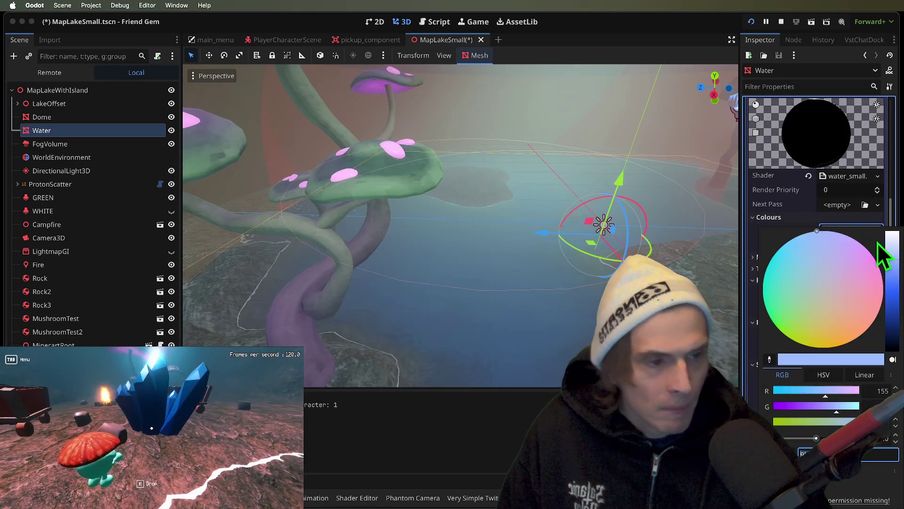
key(Escape)
Step: Change the Water's volume colour to blue and look across the water in the game
click(865, 246)
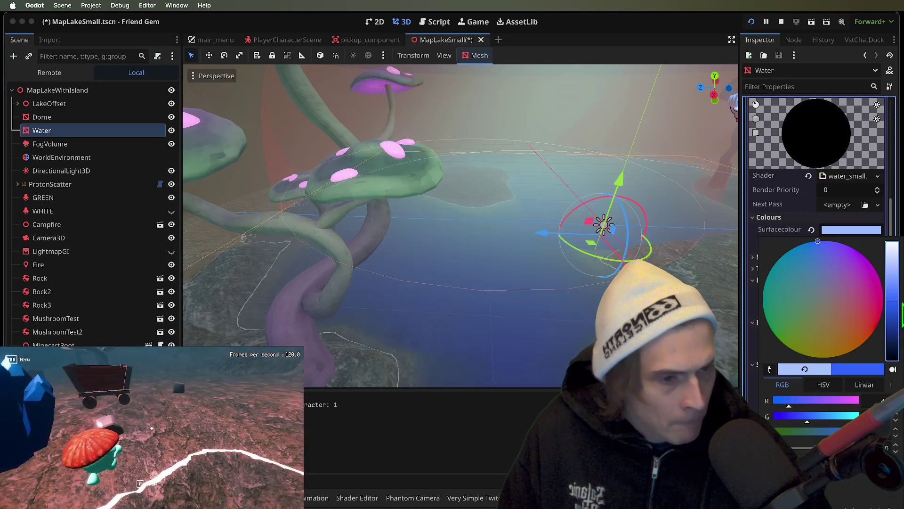
drag(899, 306, 898, 292)
key(Escape)
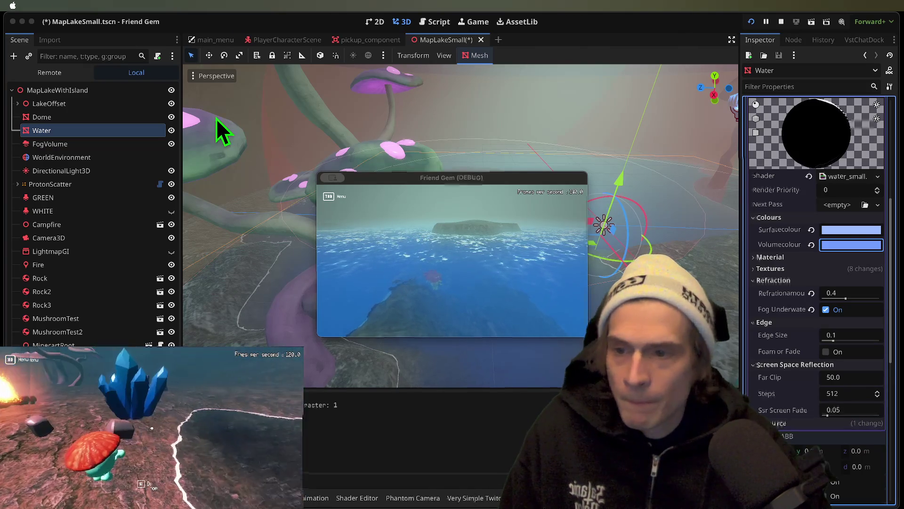
click(451, 259)
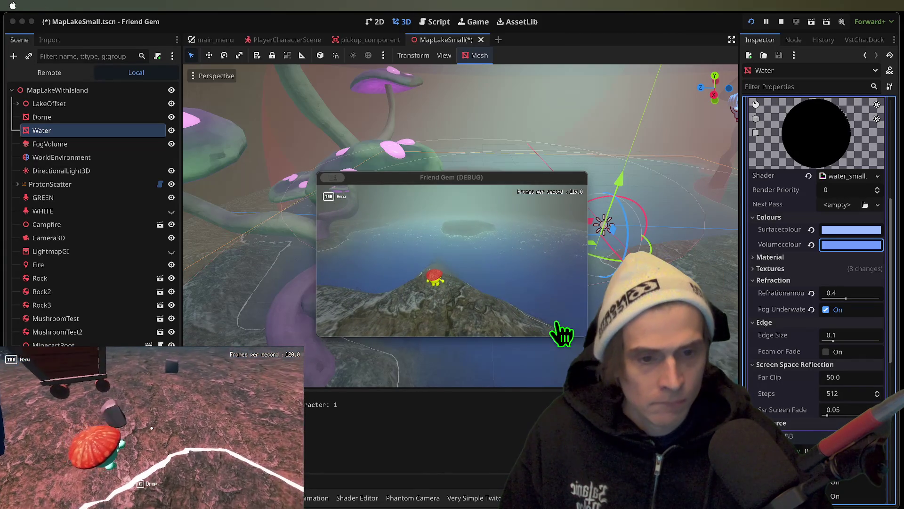
click(561, 334)
click(155, 438)
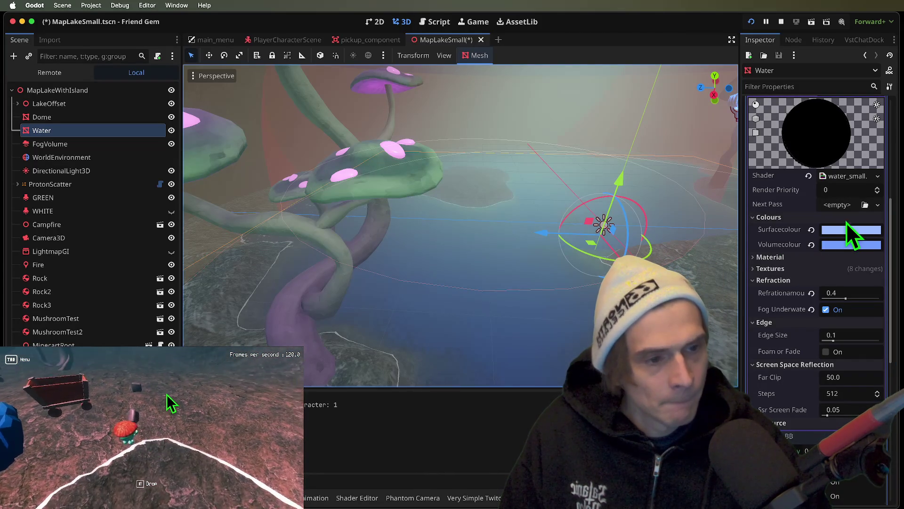
Step: Adjust the surface colour and make the Water's volume colour a purer bright cyan
click(846, 229)
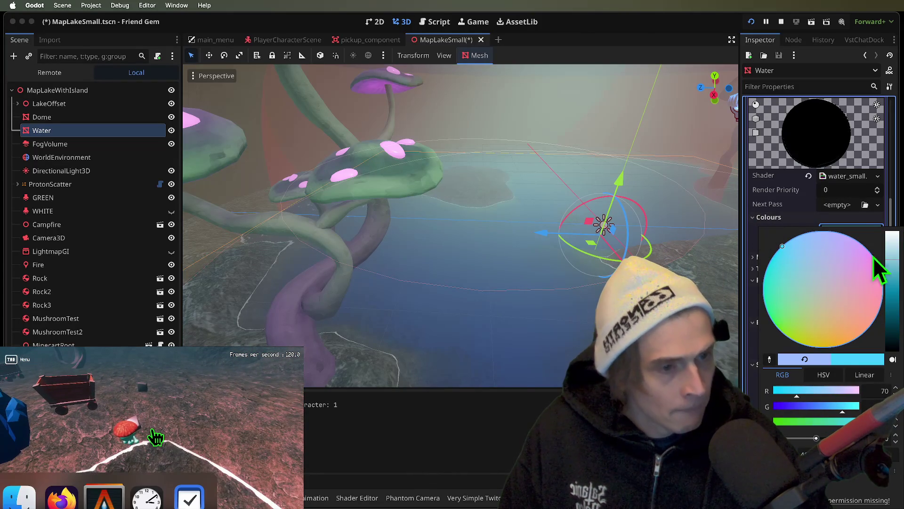
mouse_move(892, 261)
mouse_down()
mouse_move(894, 234)
mouse_move(898, 250)
mouse_up()
click(897, 257)
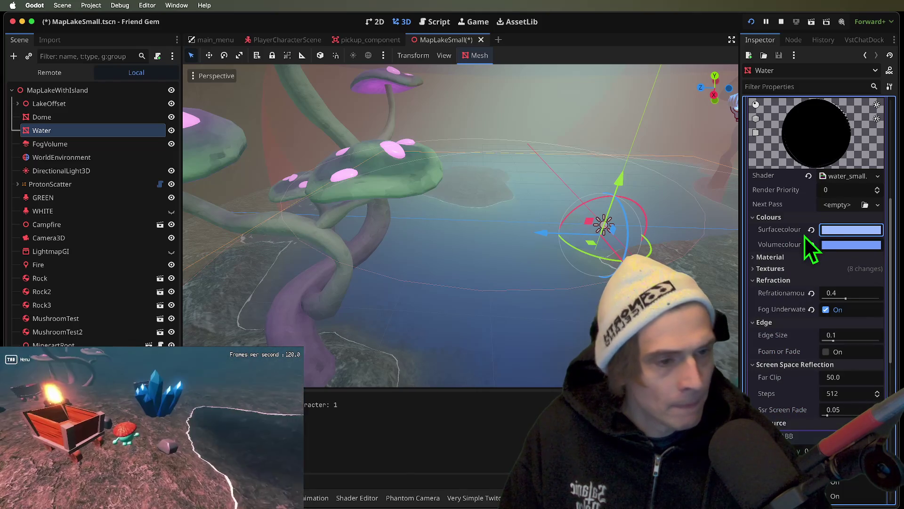
click(847, 245)
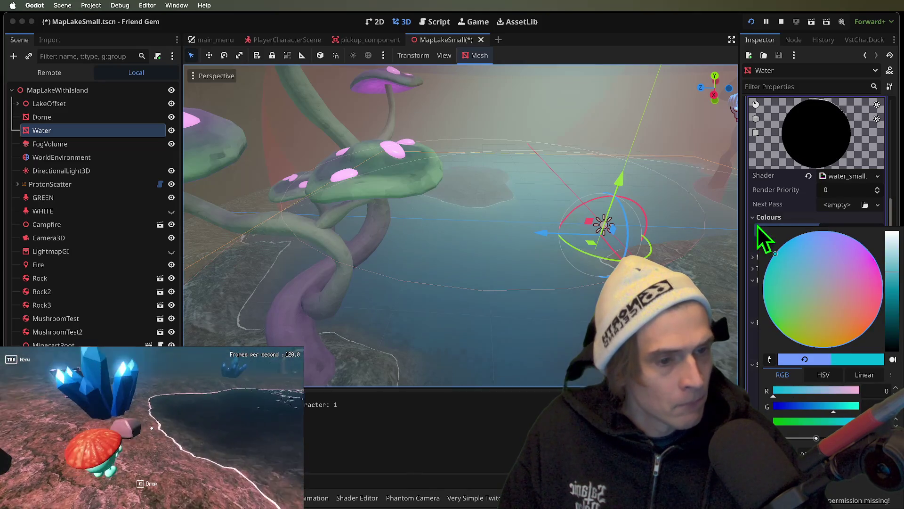
mouse_move(897, 266)
mouse_down()
mouse_move(892, 217)
mouse_move(874, 303)
mouse_up()
click(840, 411)
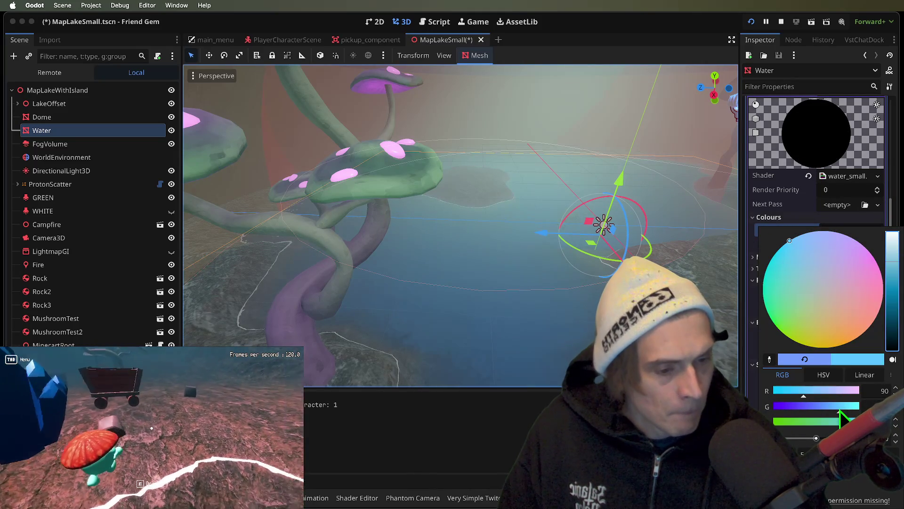
drag(784, 263, 760, 228)
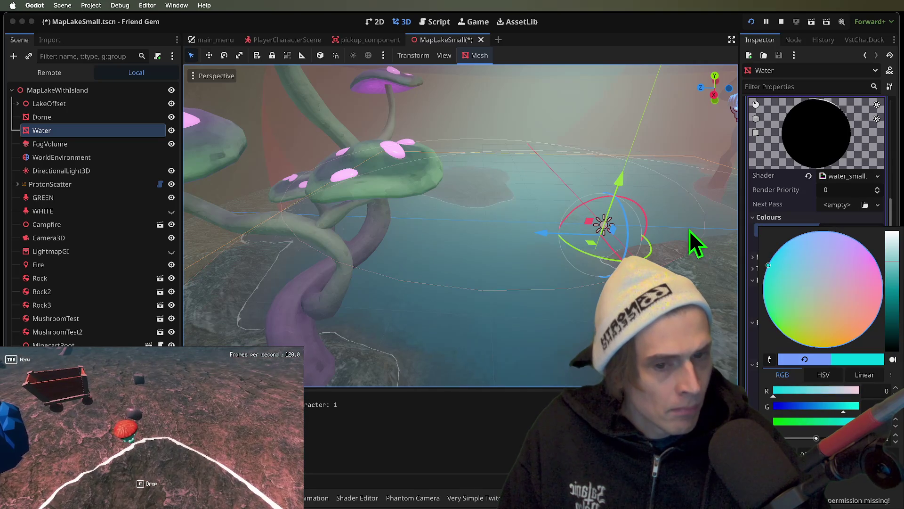
click(146, 444)
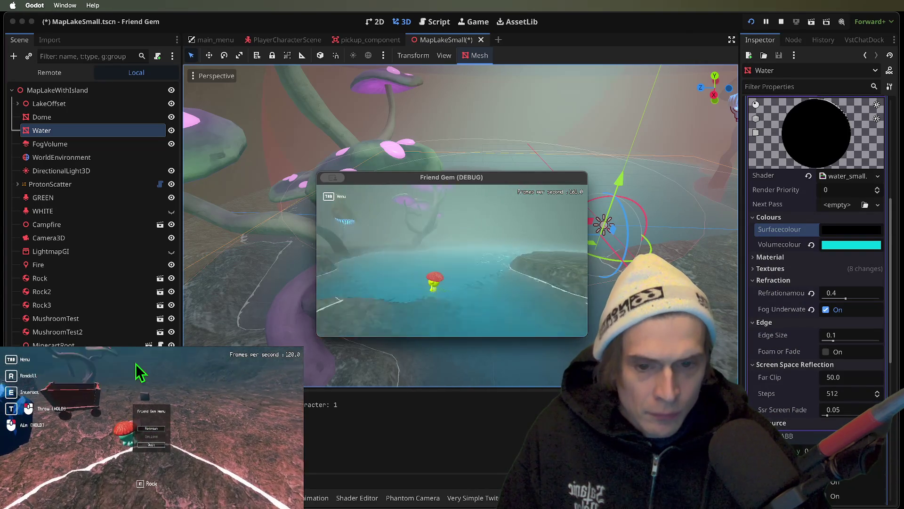
Step: Walk the character into the cyan water to inspect it, then refocus the editor
key(Tab)
key(w)
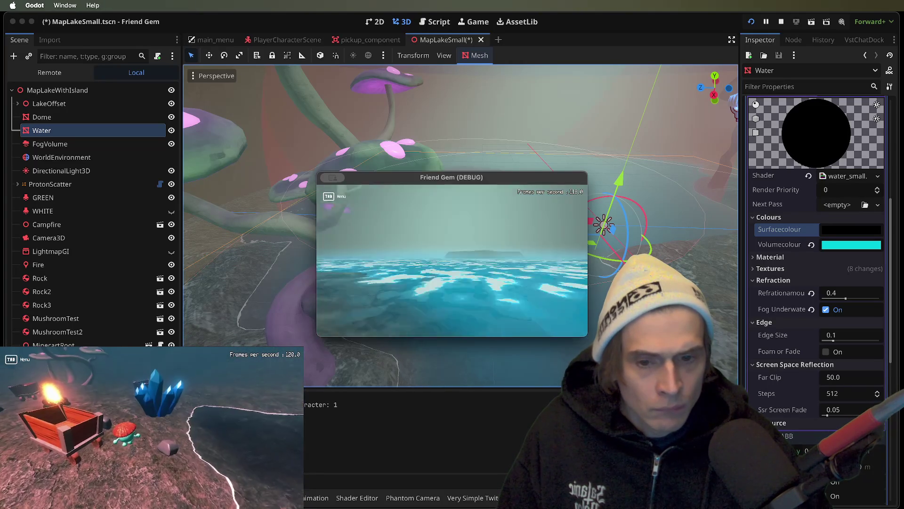
click(210, 238)
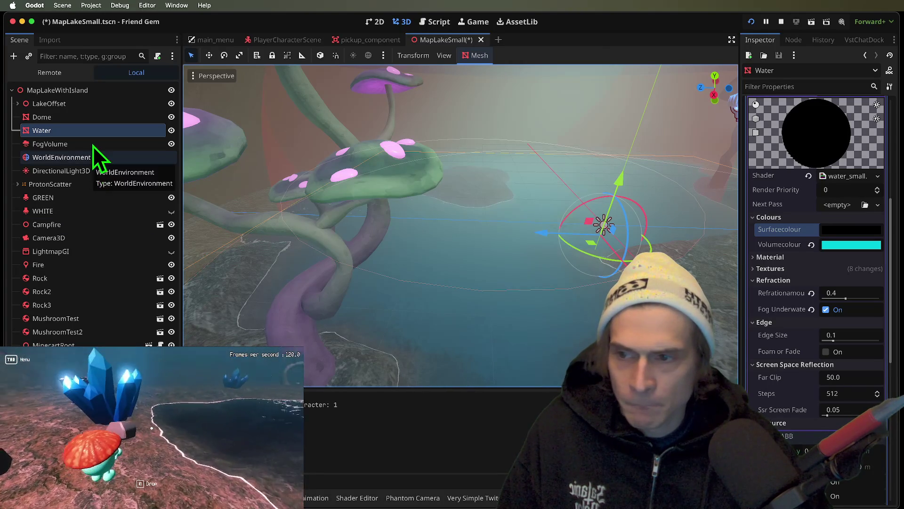
Step: Set the FogVolume's fog emission colour to bright green and check it in the game
click(92, 144)
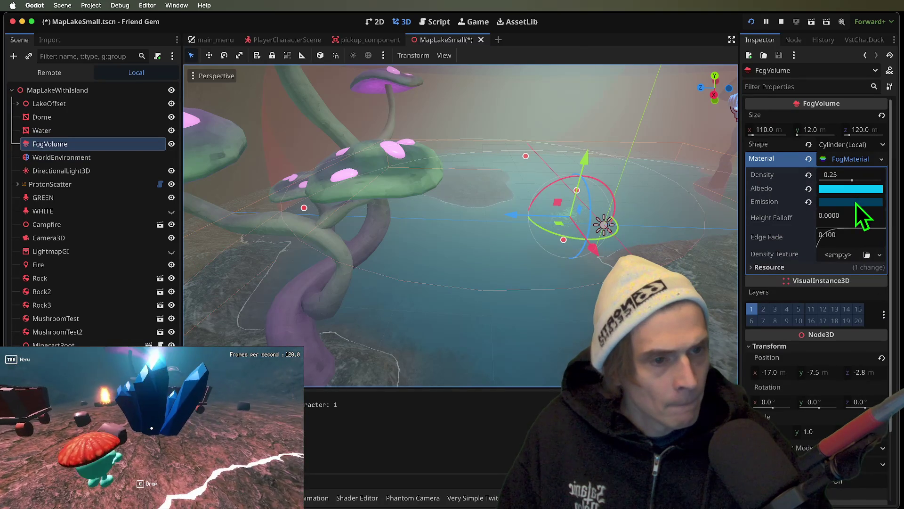
click(848, 202)
click(841, 390)
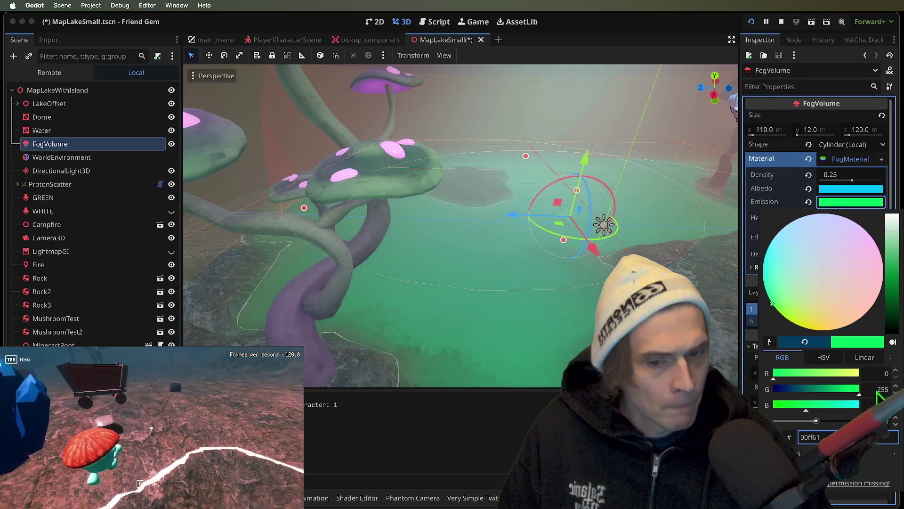
key(super+Tab)
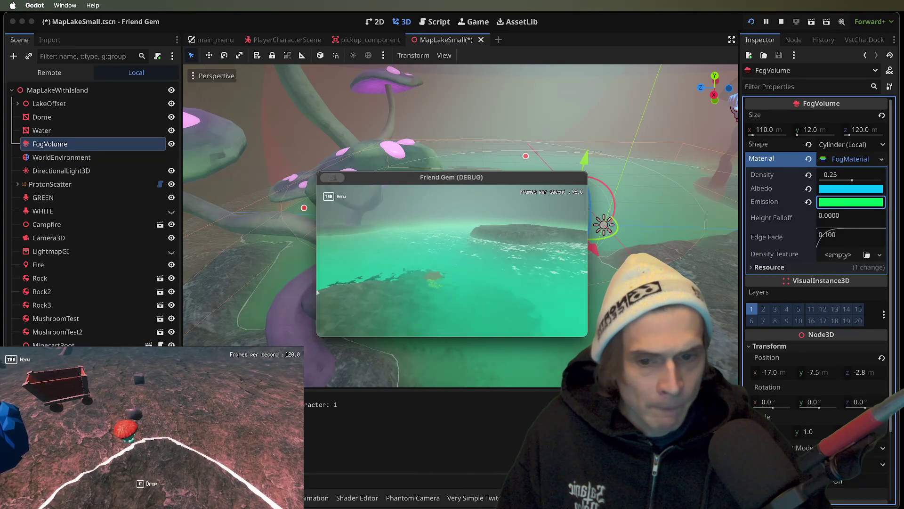
key(w)
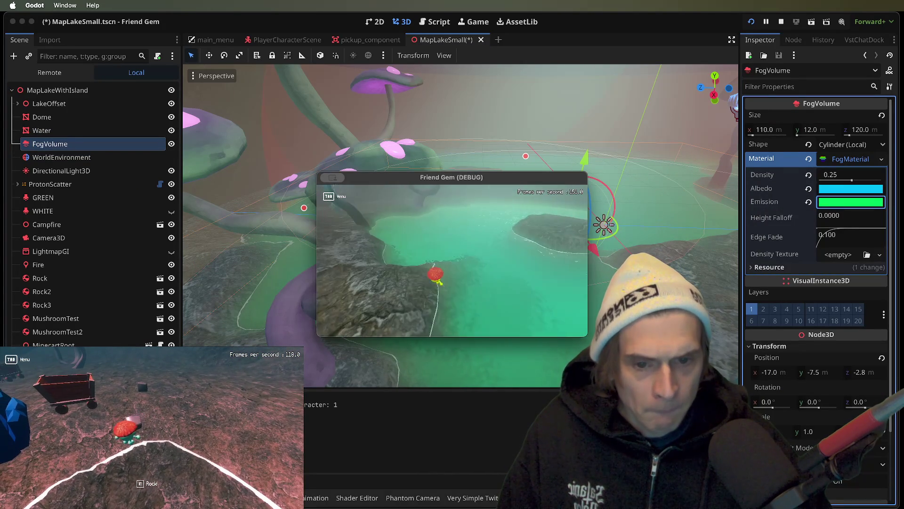
Step: Add blue and lower the brightness of the fog emission to get a sea-green tint
click(710, 232)
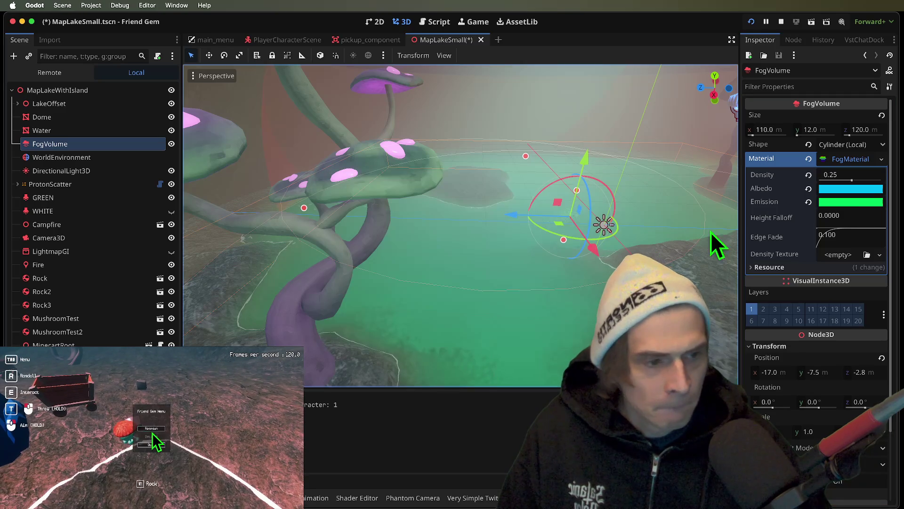
click(859, 207)
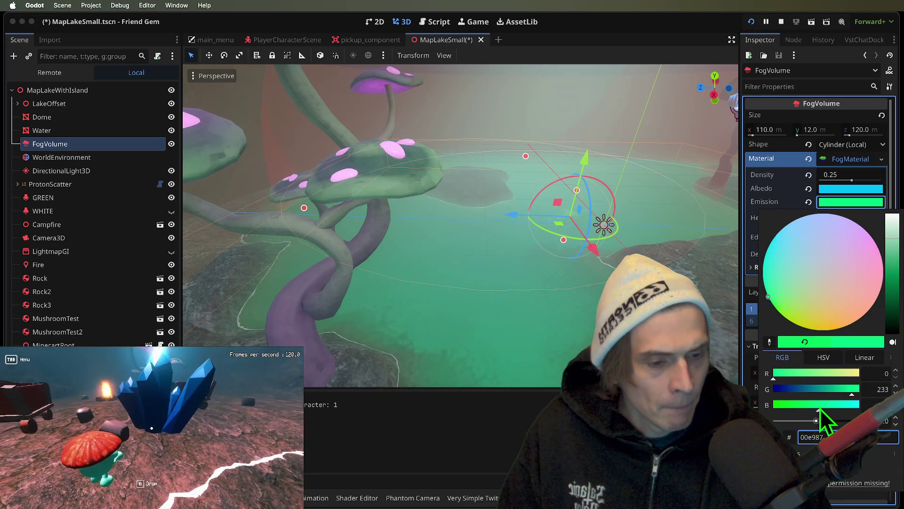
drag(821, 406, 828, 406)
drag(893, 245, 894, 264)
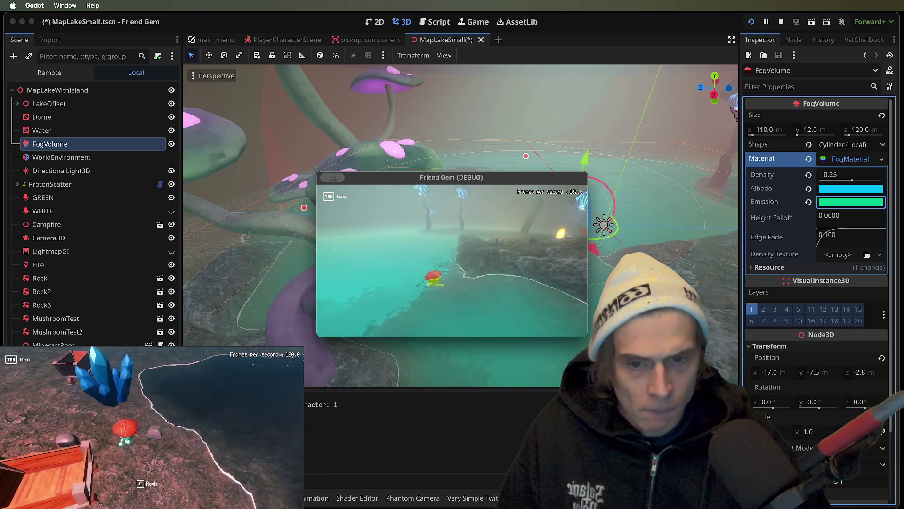
Step: Adjust the fog albedo's brightness until it settles on a darker blue, 007fa6
key(super+Tab)
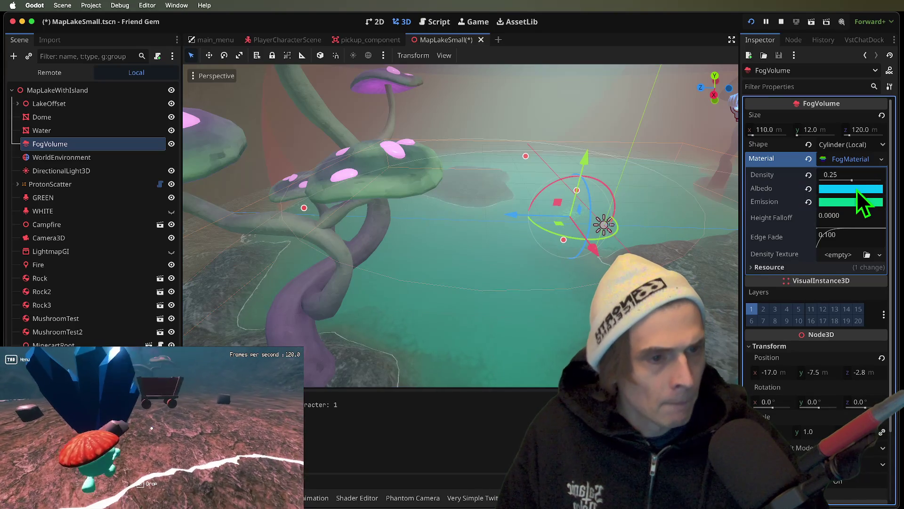
click(857, 190)
mouse_move(891, 229)
mouse_down()
mouse_move(894, 201)
mouse_move(894, 313)
mouse_move(886, 182)
mouse_move(882, 216)
mouse_up()
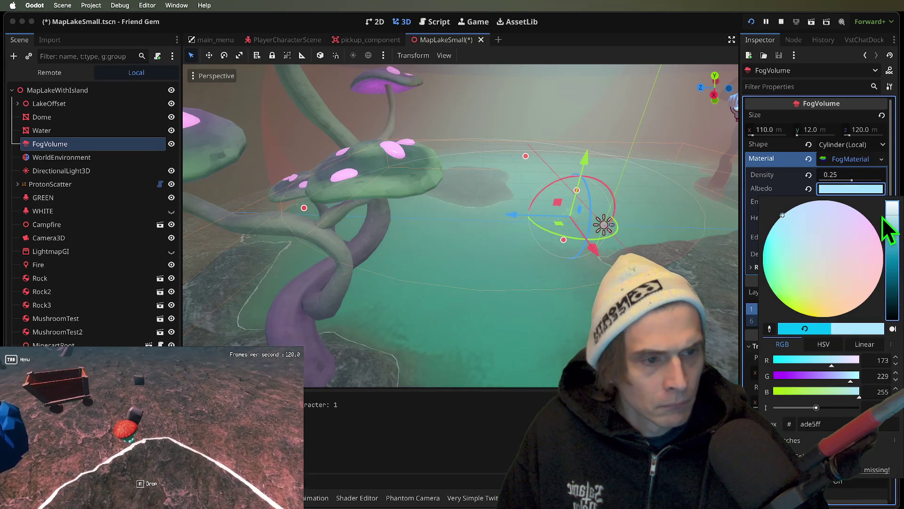
click(845, 191)
drag(893, 236, 893, 301)
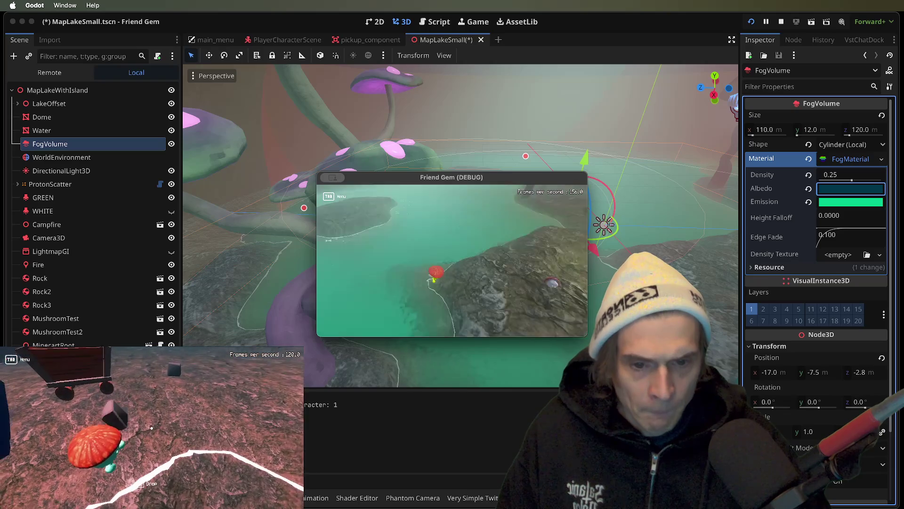
click(850, 188)
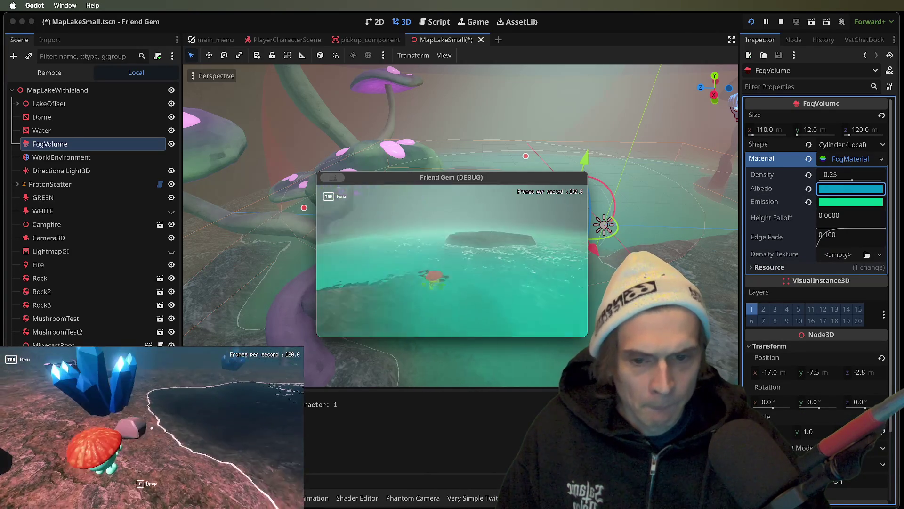
Step: Darken the fog emission to 00bf84 and respawn the player to check it
click(872, 201)
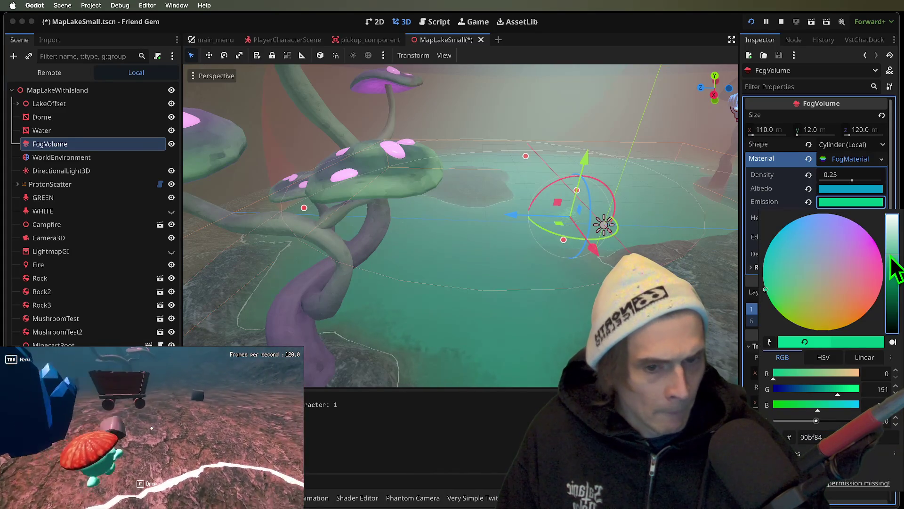
key(super+Tab)
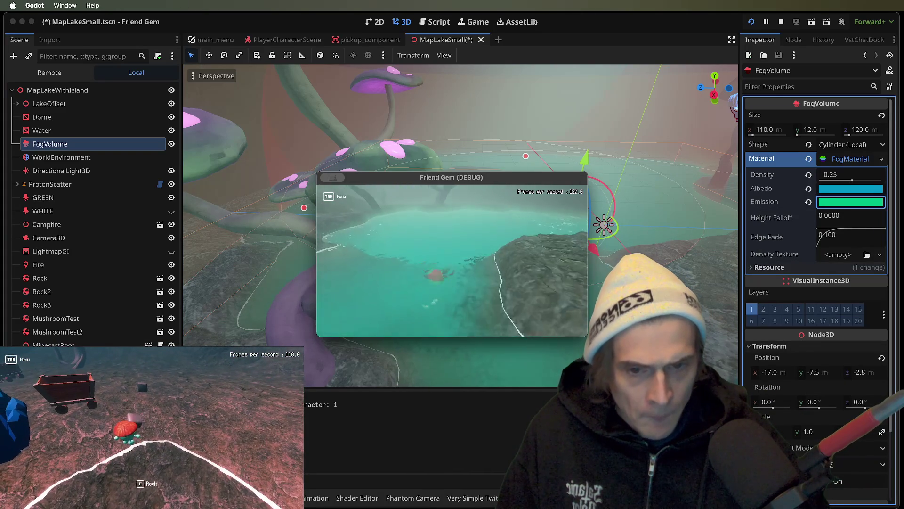
click(152, 431)
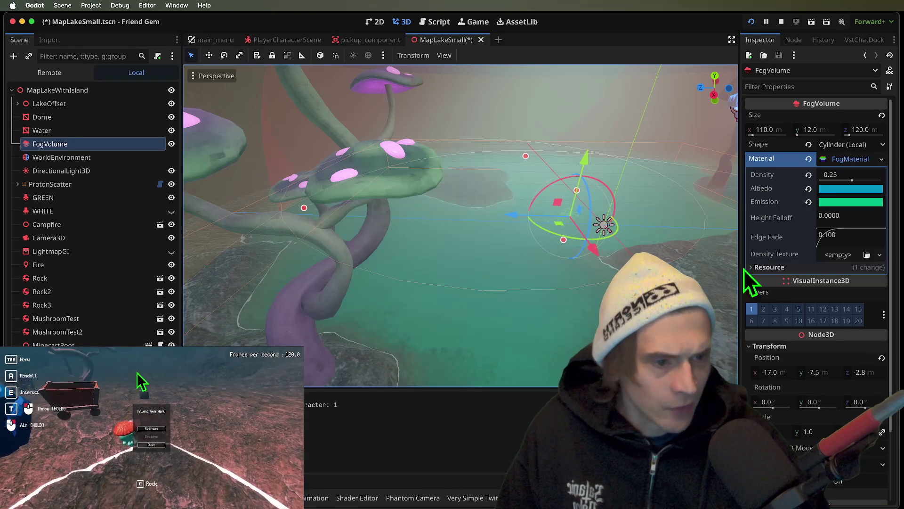
Step: Bring the fog's Edge Fade from 3.93 down to 0.428, then save the lake scene
click(460, 277)
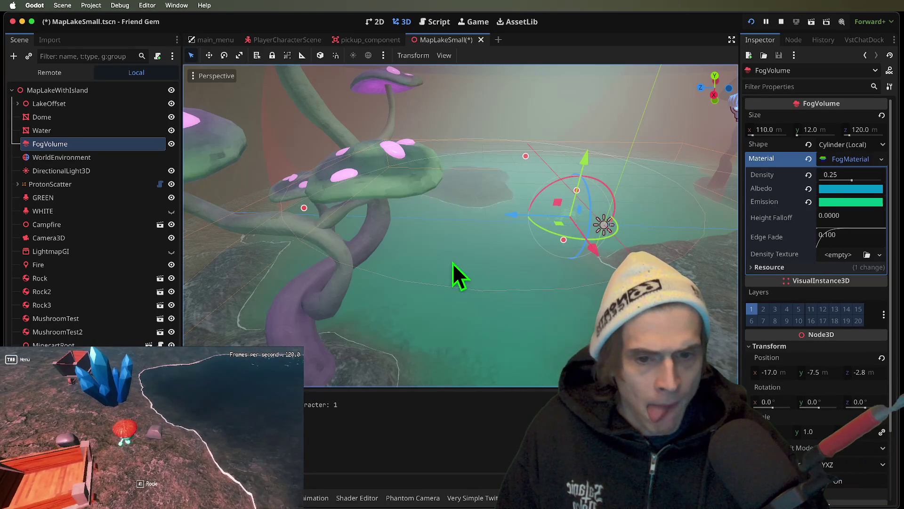
drag(824, 238, 852, 266)
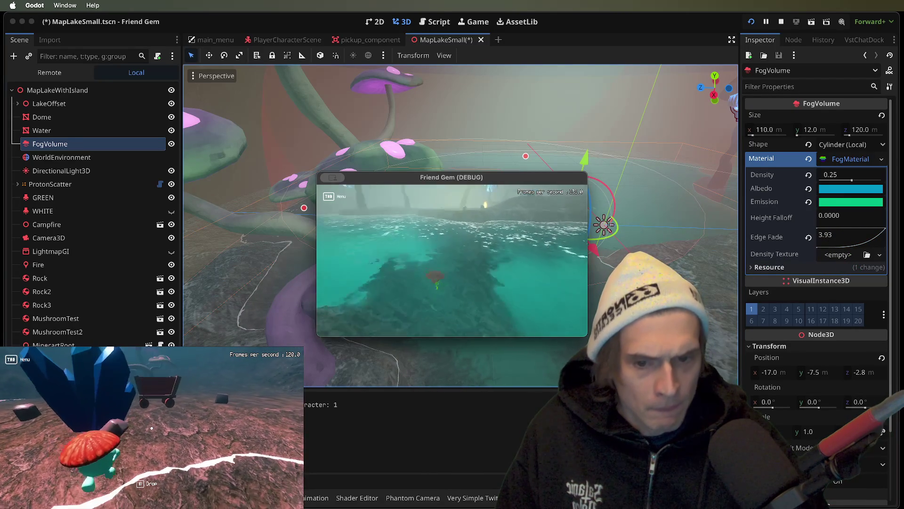
click(827, 214)
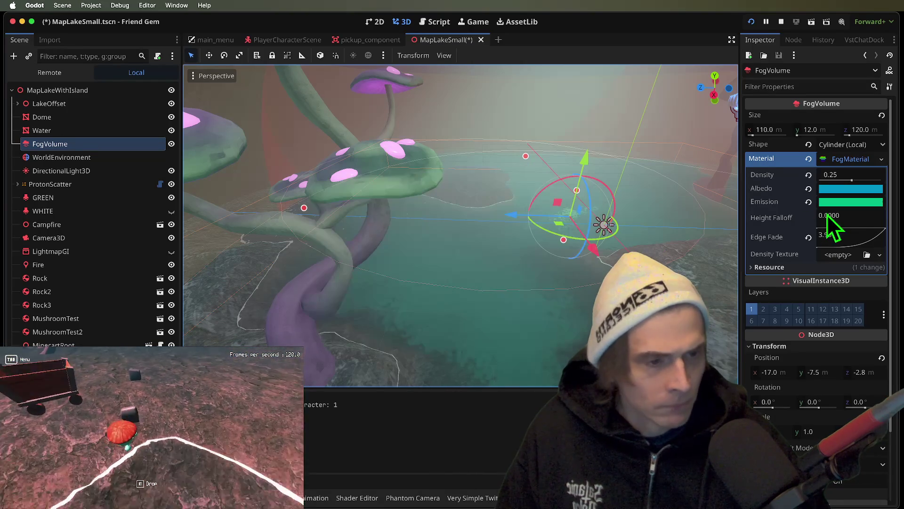
mouse_move(864, 251)
mouse_down()
mouse_move(830, 234)
mouse_move(841, 236)
mouse_up()
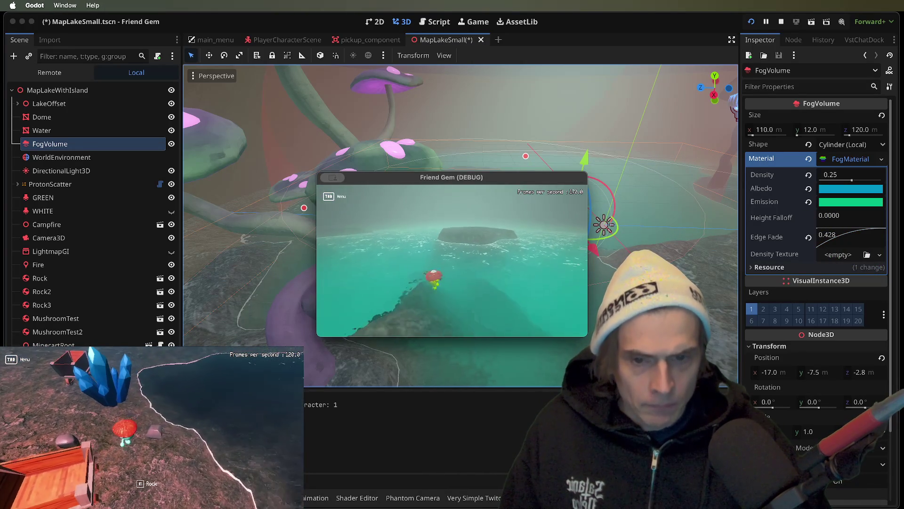
click(599, 259)
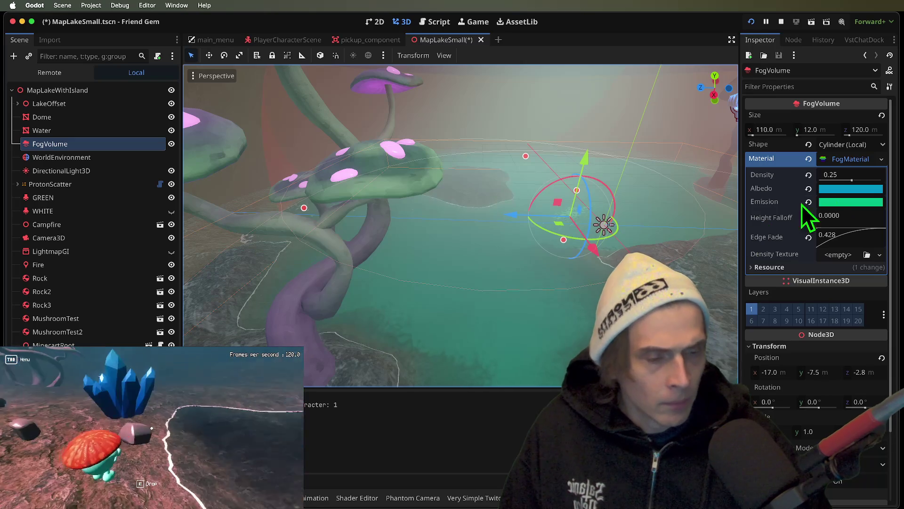
key(ctrl+s)
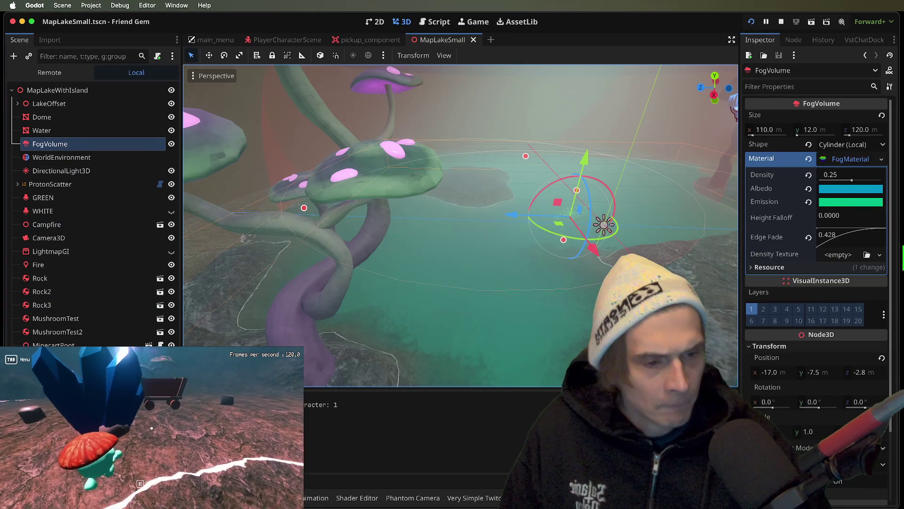
Step: Reset the fog's Height Falloff and try FogVolume Y positions of 8 and -8 m
click(839, 219)
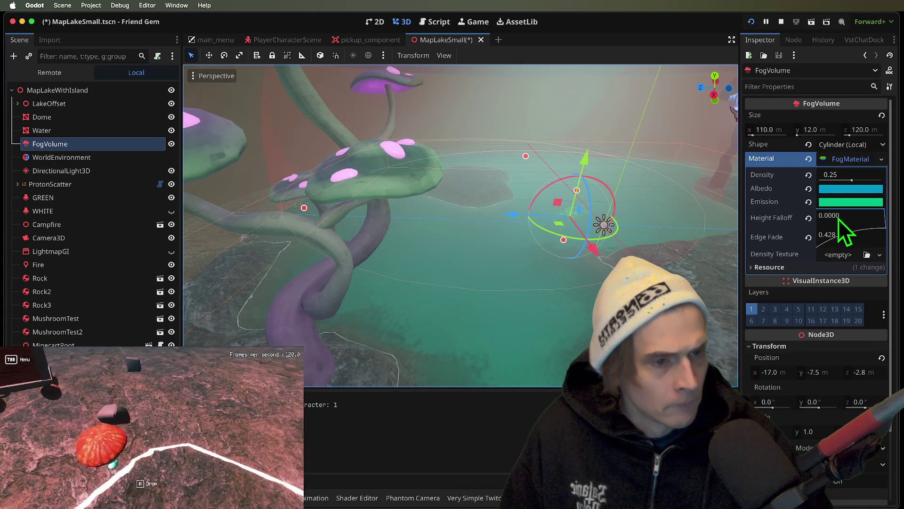
click(807, 219)
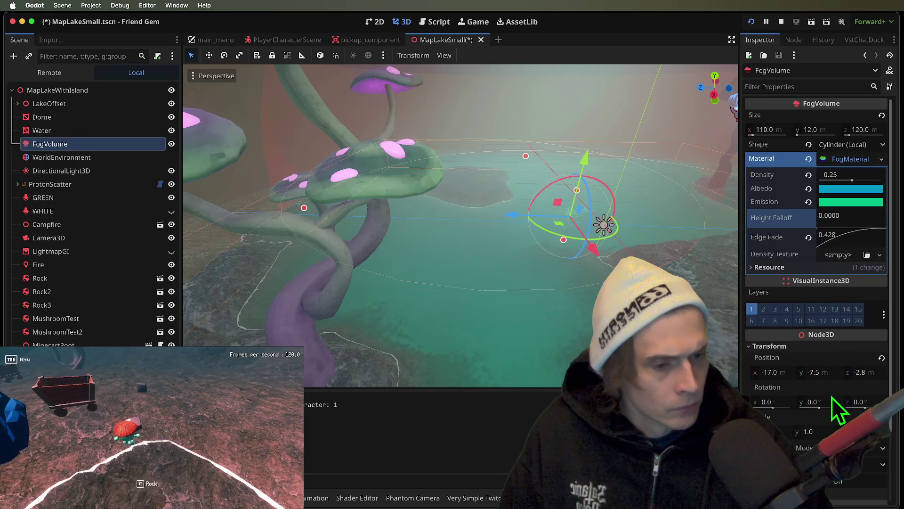
click(827, 374)
text(-8)
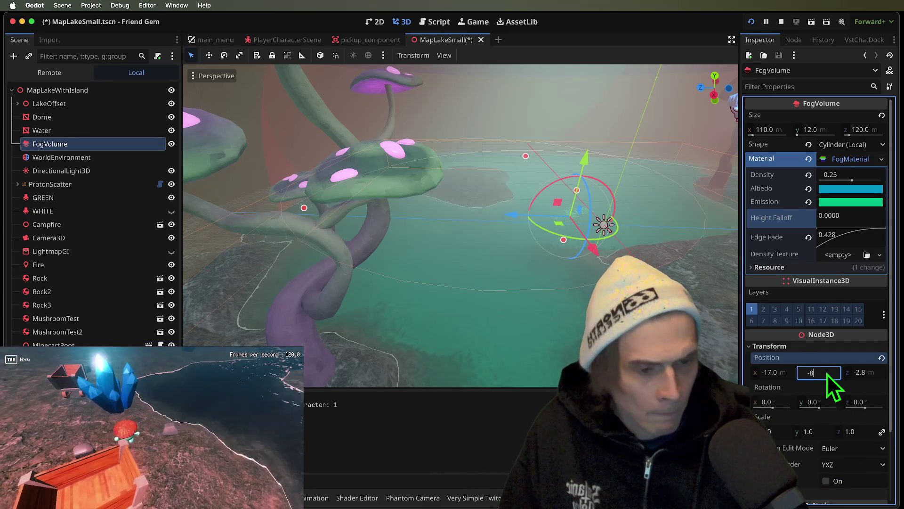
key(BackSpace)
key(BackSpace)
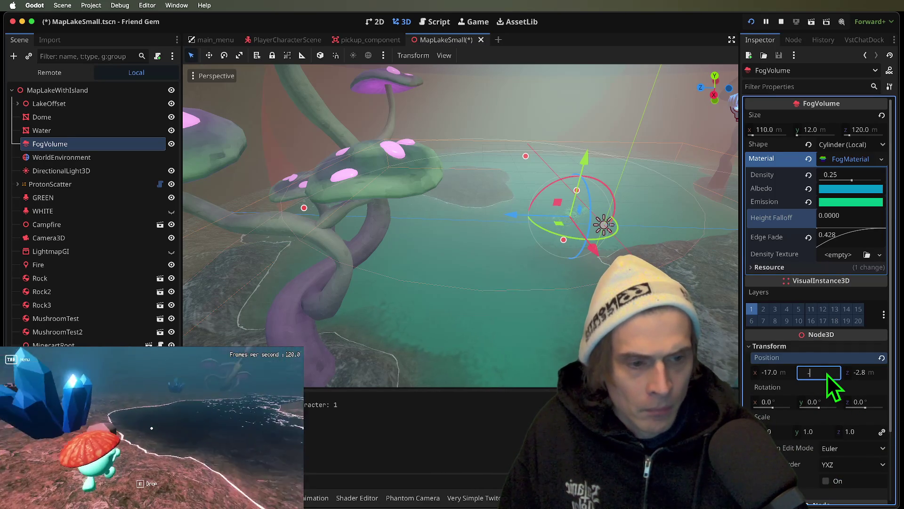
text(8)
key(Return)
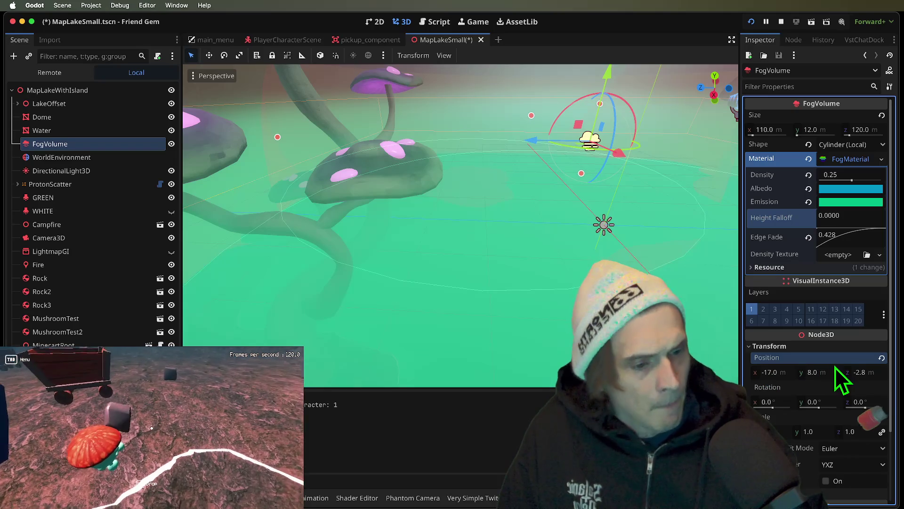
click(832, 367)
text(-)
key(Return)
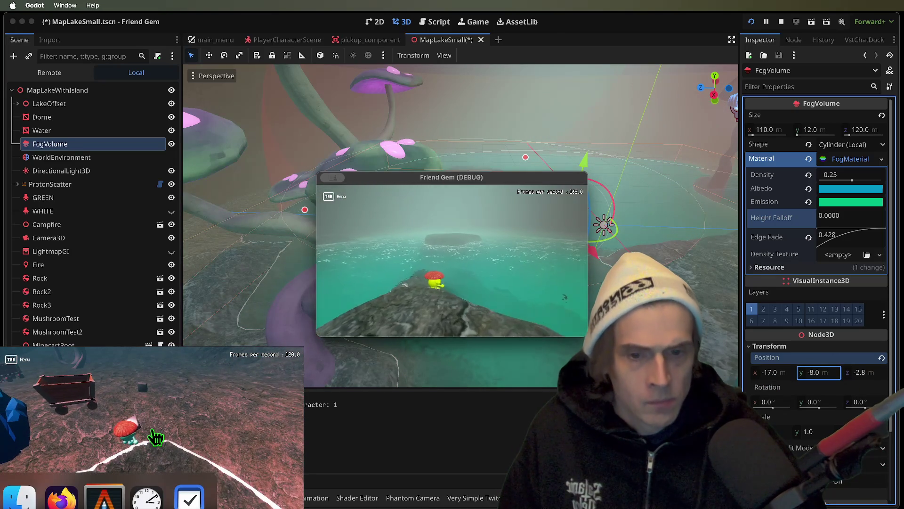
Step: Move the FogVolume to Y -6 m, then -7 m, checking it in the game
key(Tab)
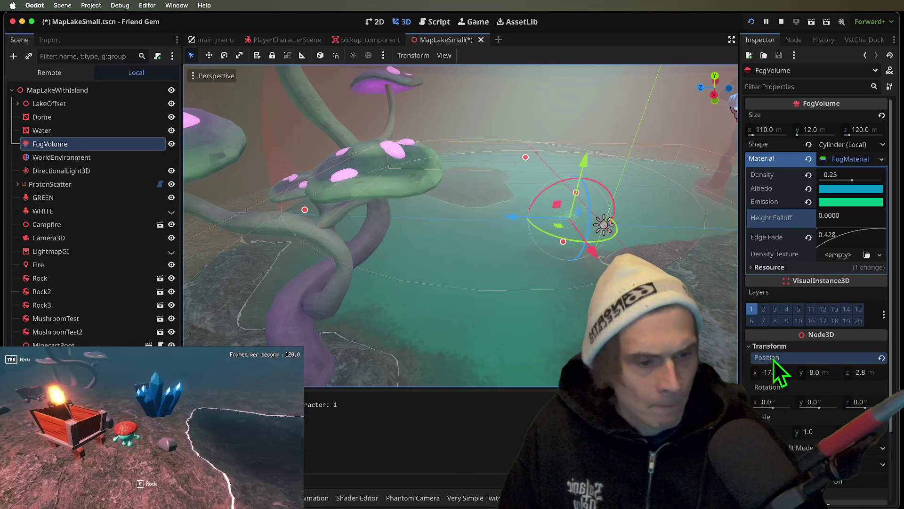
click(828, 373)
key(BackSpace)
text(6)
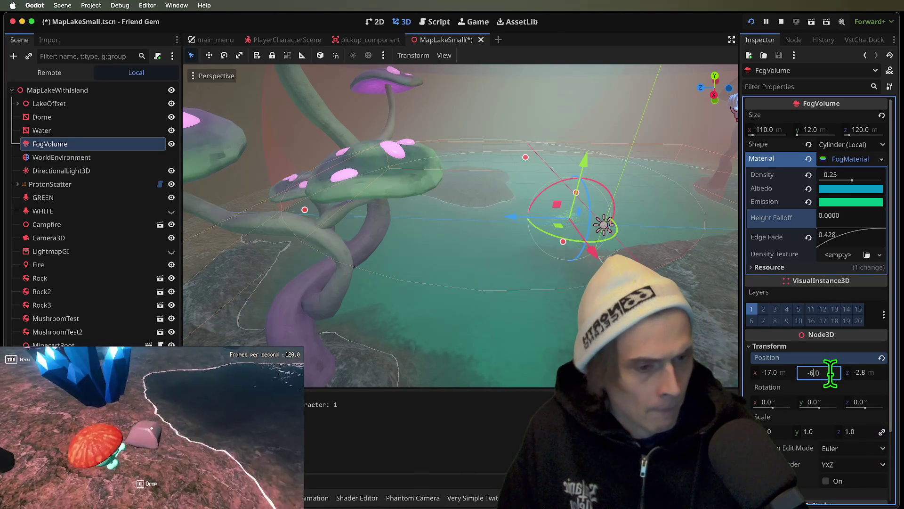
key(Return)
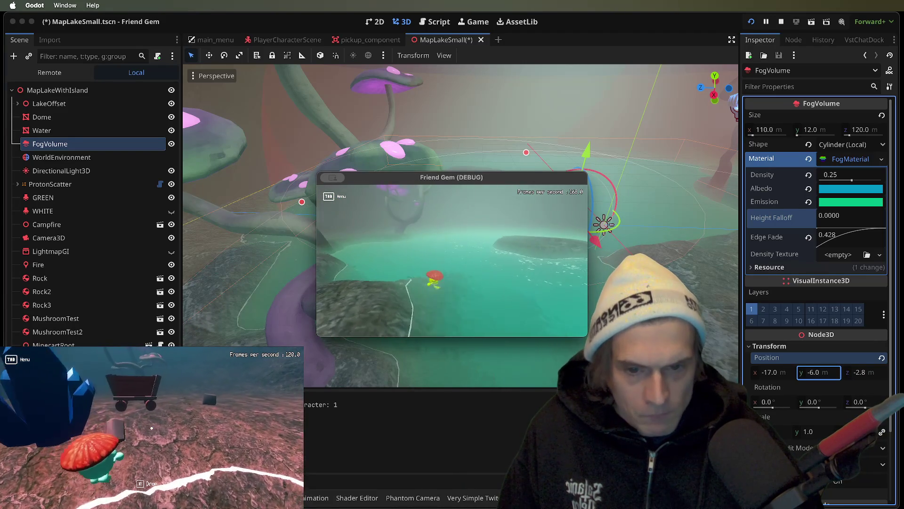
click(839, 373)
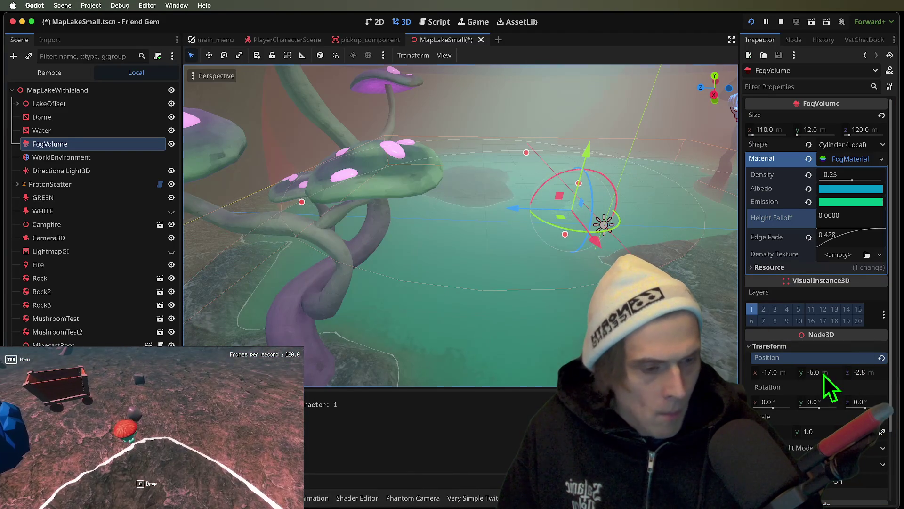
text(7)
key(Return)
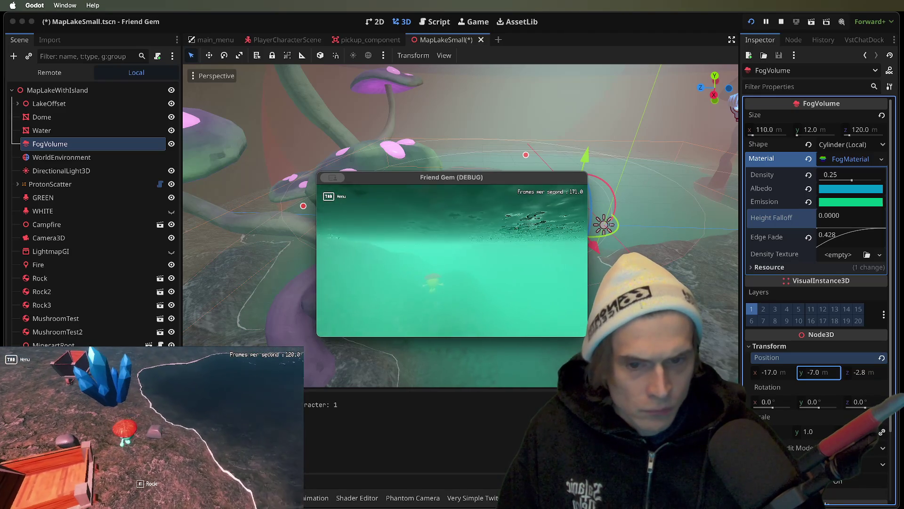
Step: Set the FogVolume Y position to -7.5 m, respawn to check, and stop the game
click(795, 386)
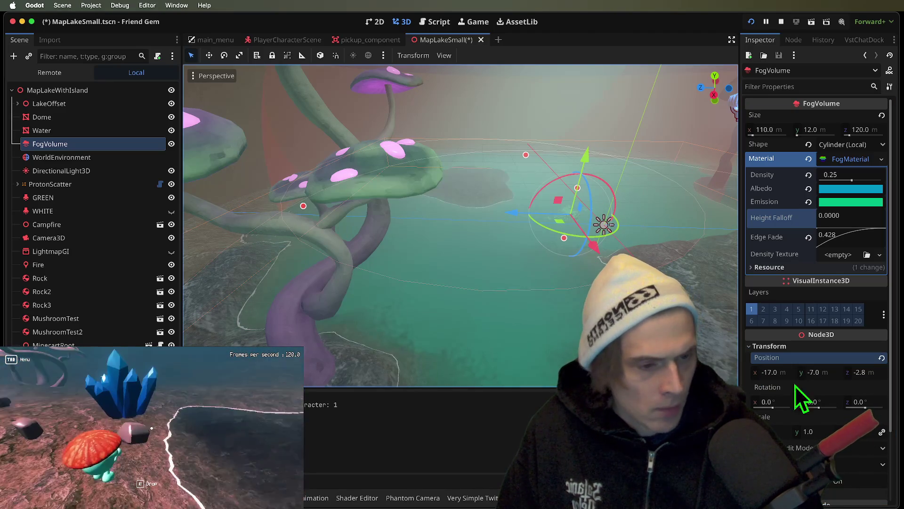
click(815, 372)
text(-7.5)
key(Return)
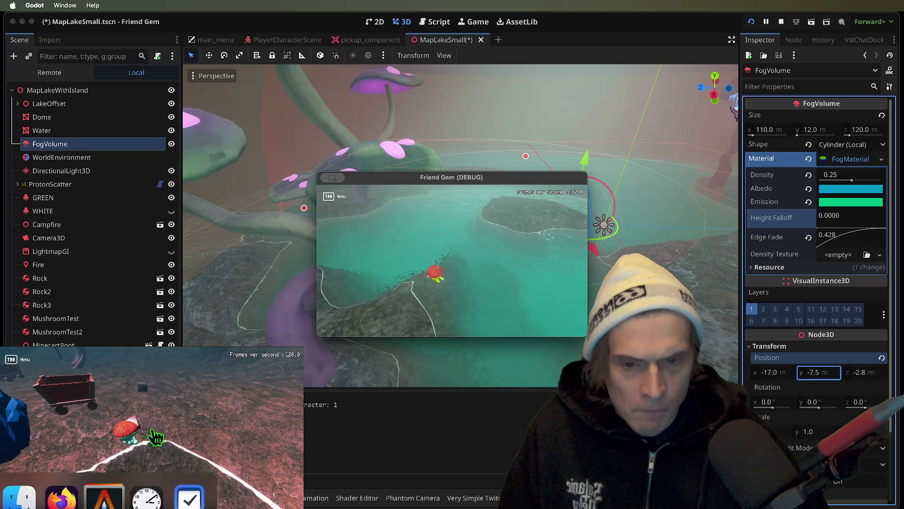
click(151, 429)
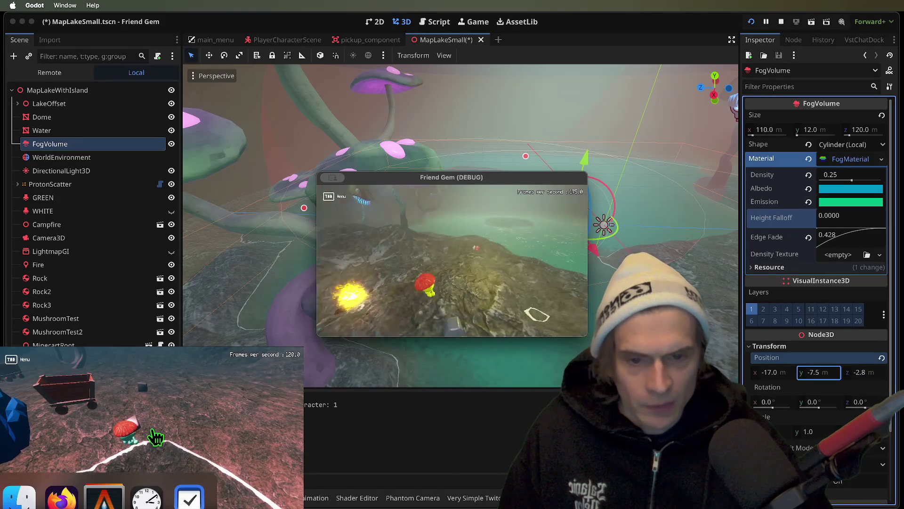
key(F8)
Step: Save the scene and rename the Sketchfab_Scene mushroom node to MushroomBigTree2
click(459, 273)
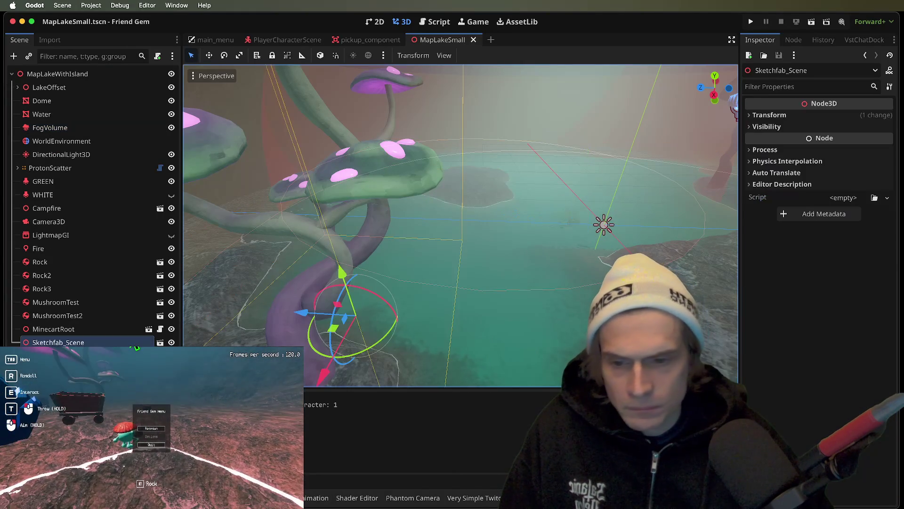
key(ctrl+s)
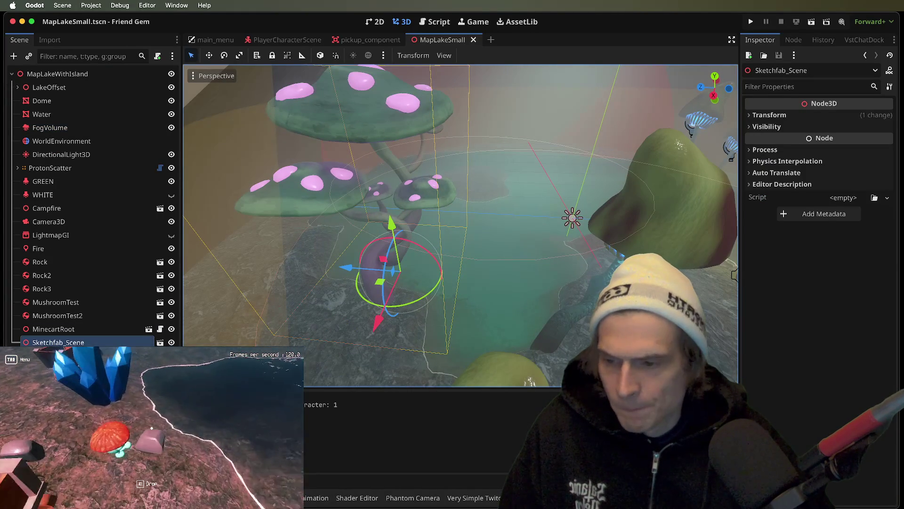
double_click(94, 342)
text(MushroomBIG)
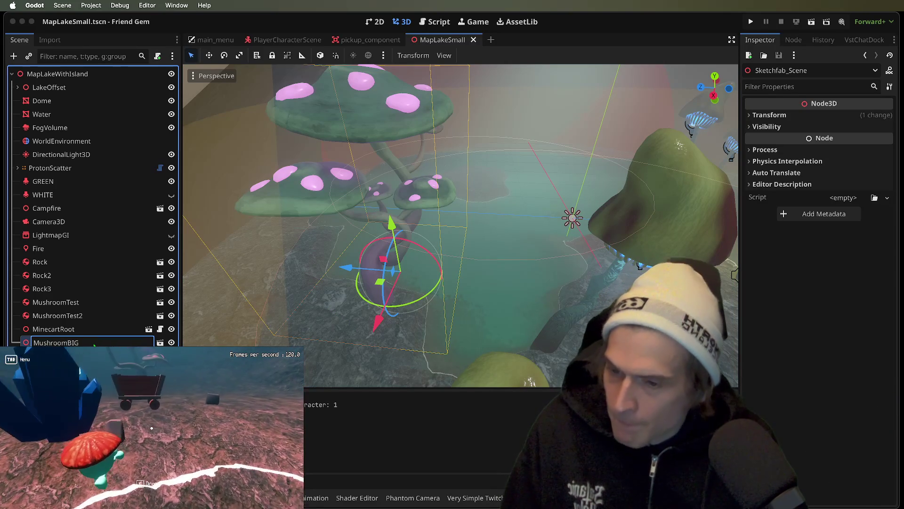
key(BackSpace)
key(BackSpace)
text(igTree)
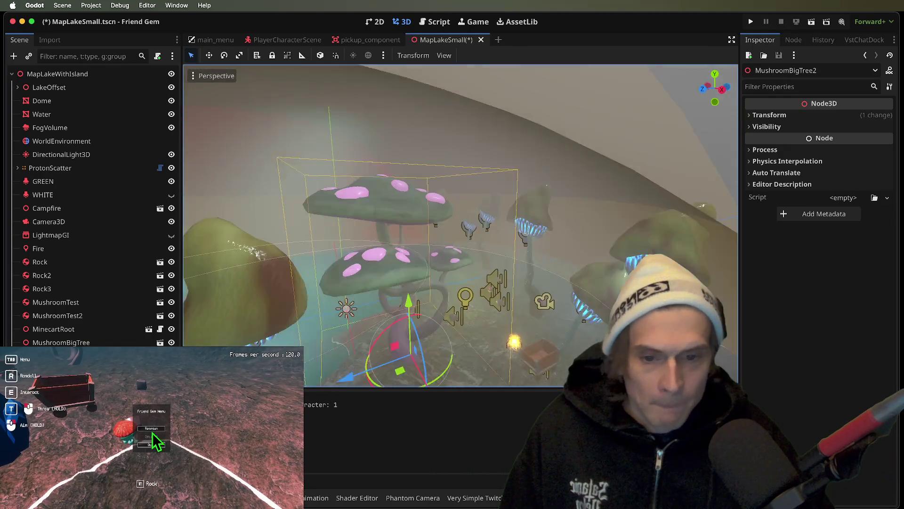
Step: Nudge MushroomBigTree2 vertically, save the scene, and run the game to test it
click(152, 430)
key(w)
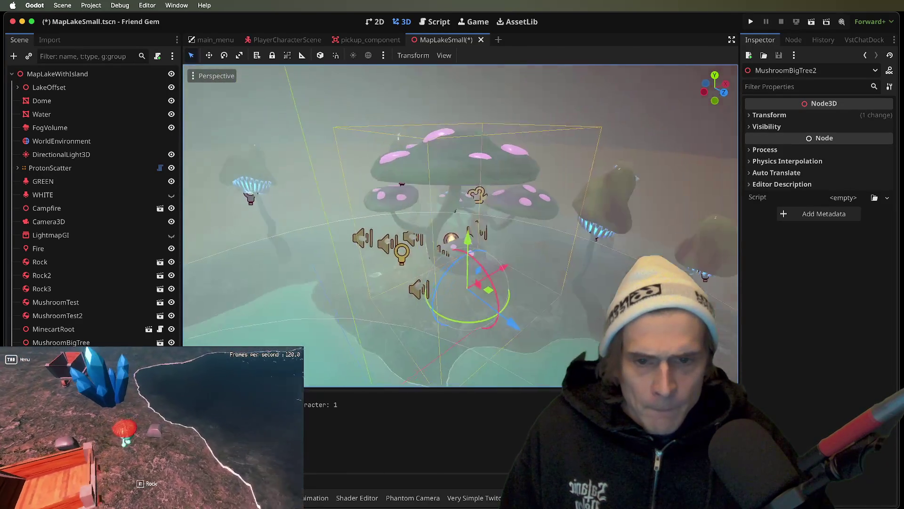
key(w)
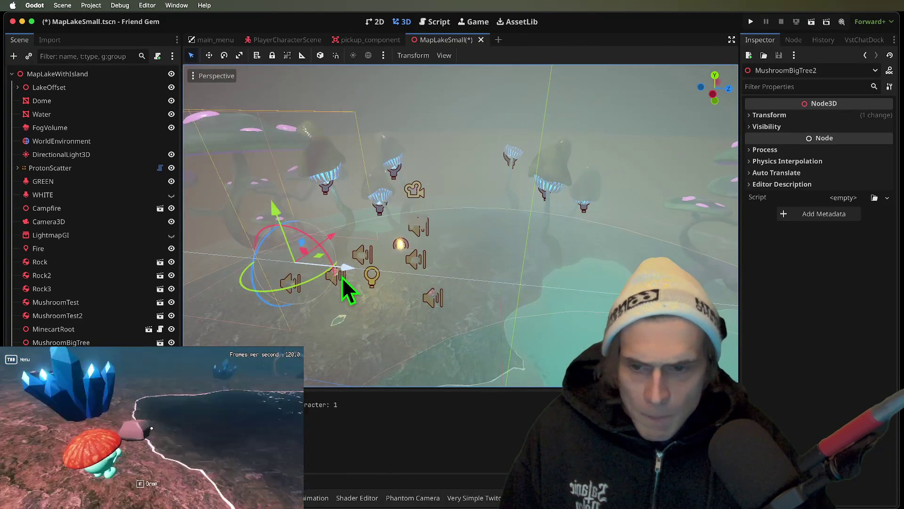
key(w)
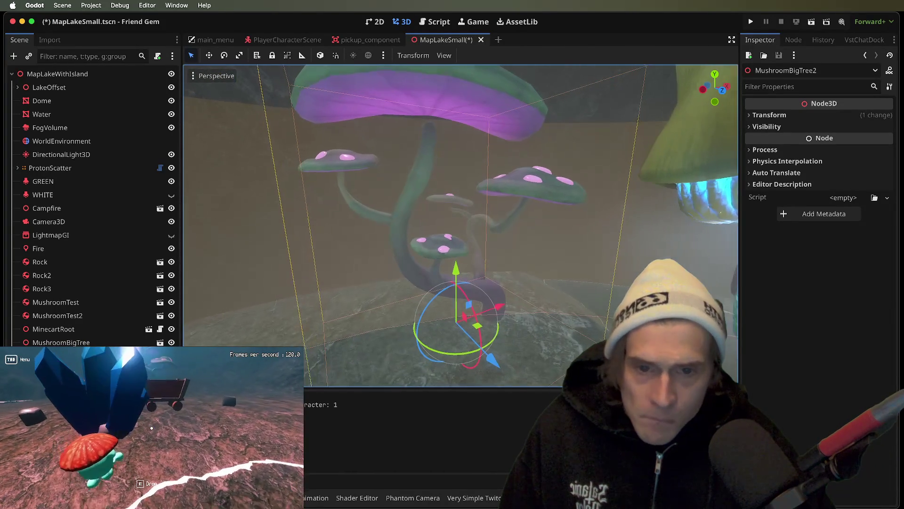
mouse_move(460, 273)
mouse_down()
mouse_move(460, 285)
mouse_move(459, 261)
mouse_move(495, 360)
mouse_move(447, 293)
mouse_up()
scroll(480, 310, up, 3)
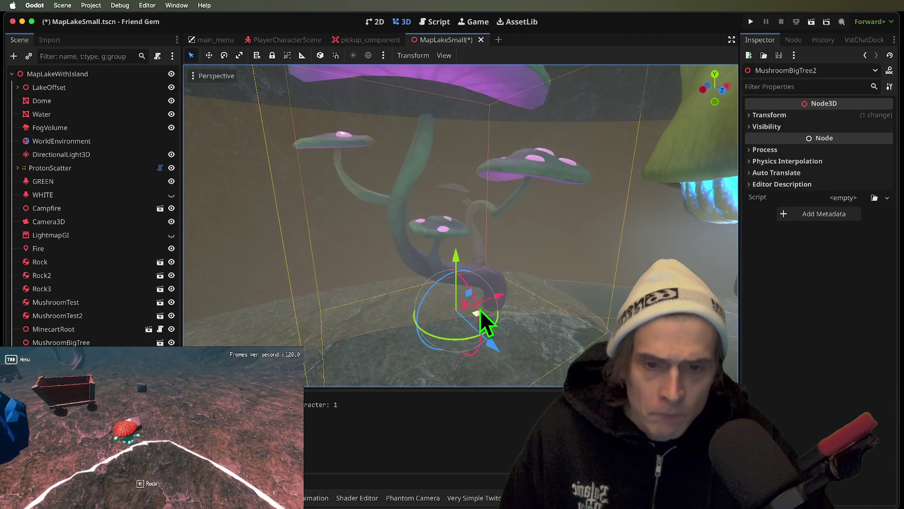
key(ctrl+s)
key(F5)
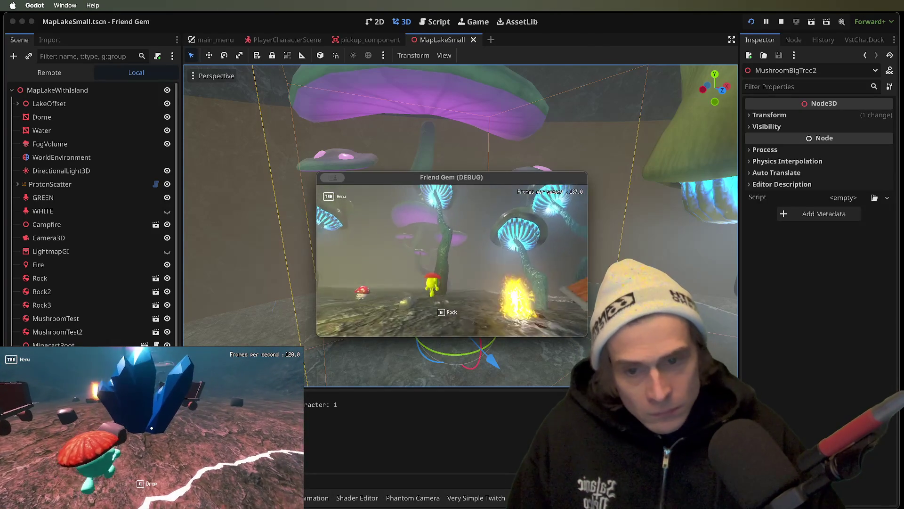
Step: Rotate and shift MushroomBigTree2 into place in the cave, then test and stop the game
click(421, 257)
drag(499, 367, 548, 329)
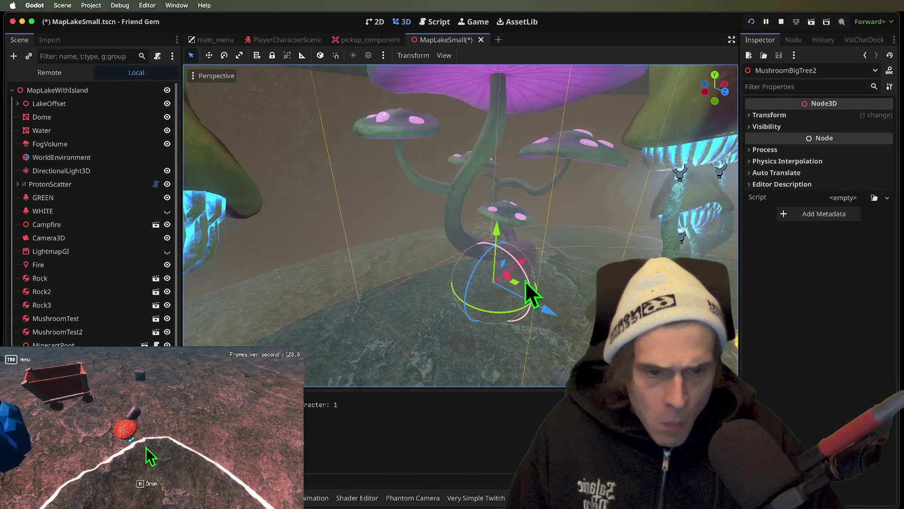
scroll(522, 278, up, 4)
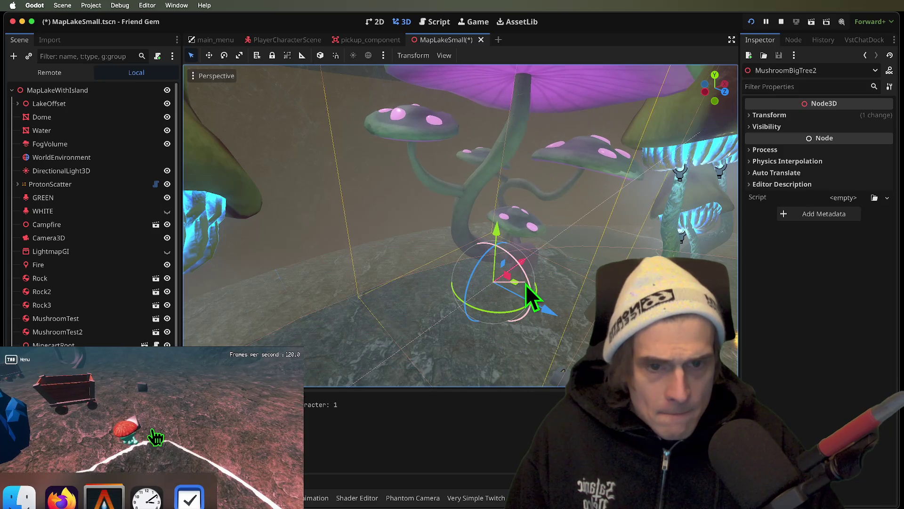
mouse_move(547, 318)
mouse_down()
mouse_move(522, 301)
mouse_move(547, 317)
mouse_move(488, 310)
mouse_move(509, 273)
mouse_up()
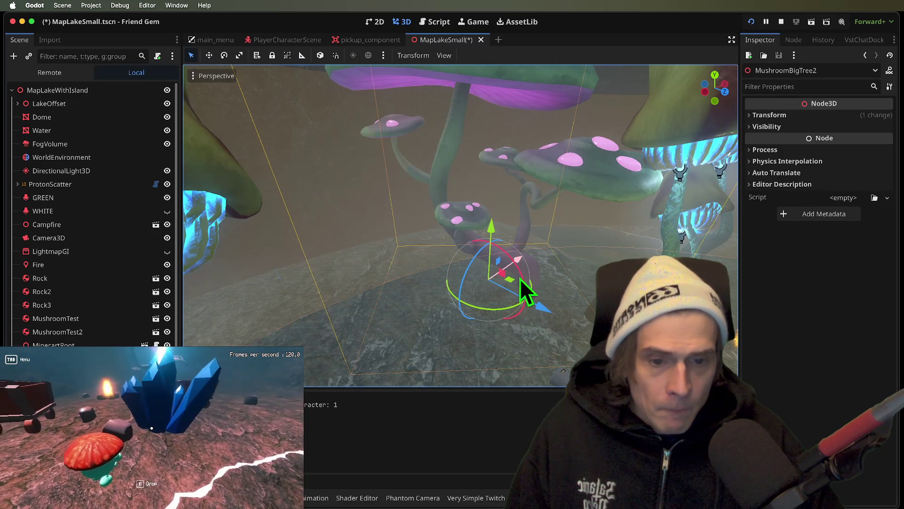
mouse_move(510, 306)
mouse_down()
mouse_move(527, 301)
mouse_move(534, 280)
mouse_move(521, 260)
mouse_move(494, 271)
mouse_up()
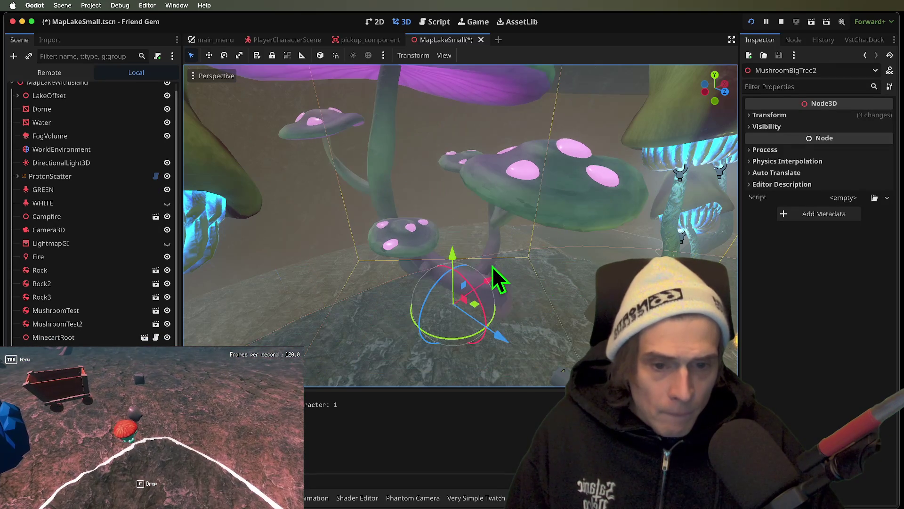
scroll(511, 350, down, 5)
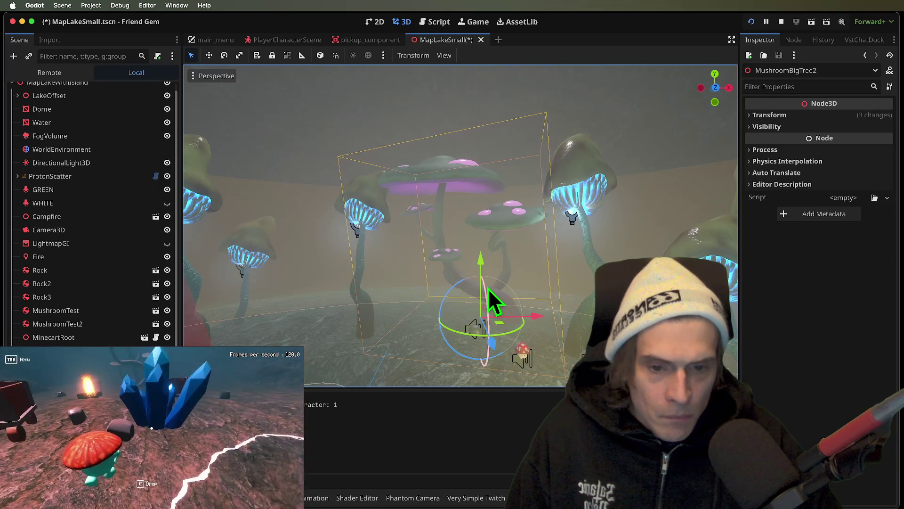
drag(488, 288, 488, 301)
drag(532, 322, 543, 322)
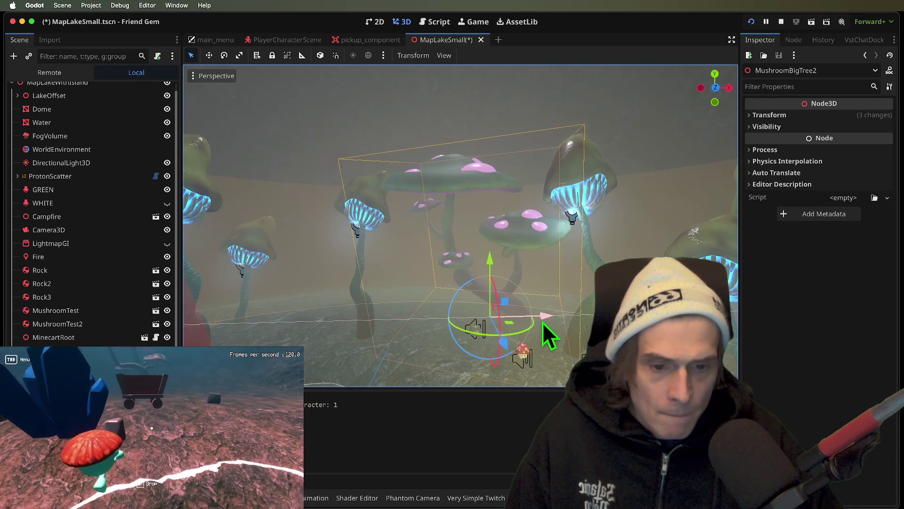
mouse_move(500, 357)
mouse_down()
mouse_move(510, 347)
mouse_move(524, 357)
mouse_move(518, 370)
mouse_up()
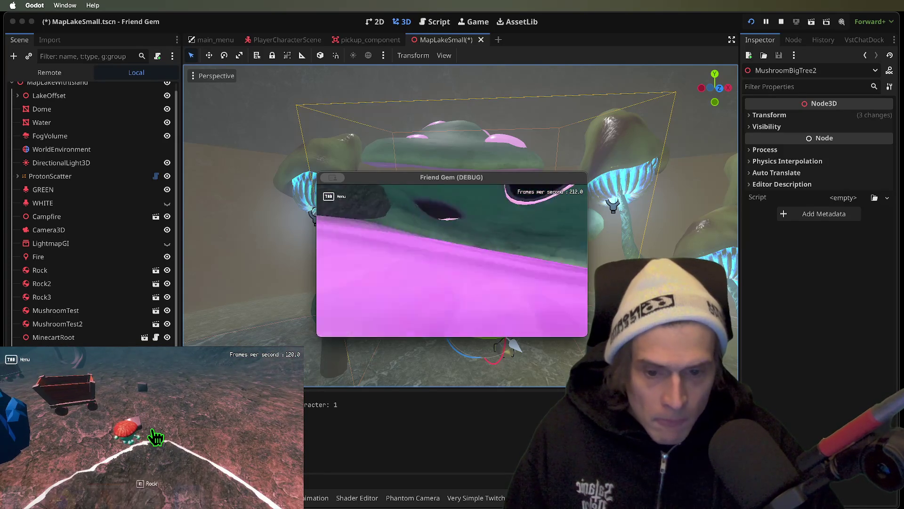
key(Tab)
key(Tab)
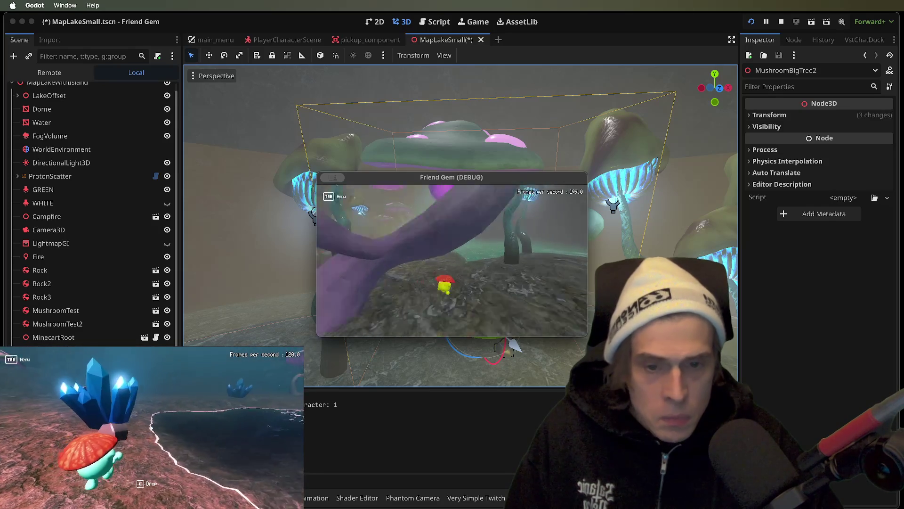
key(super+period)
key(ctrl+s)
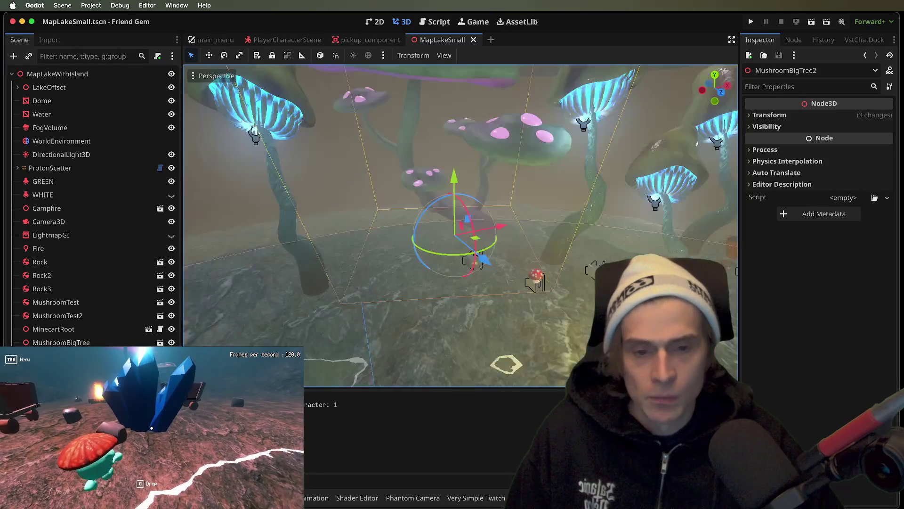
click(461, 275)
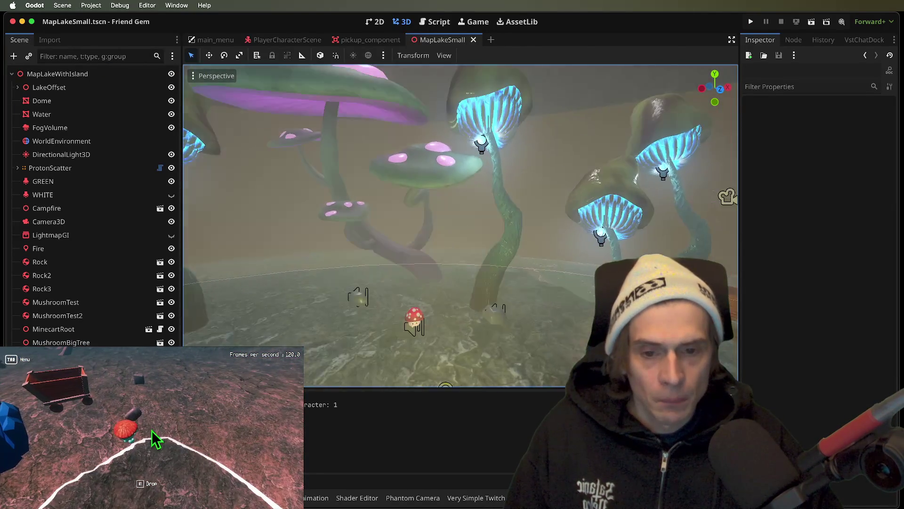
key(Tab)
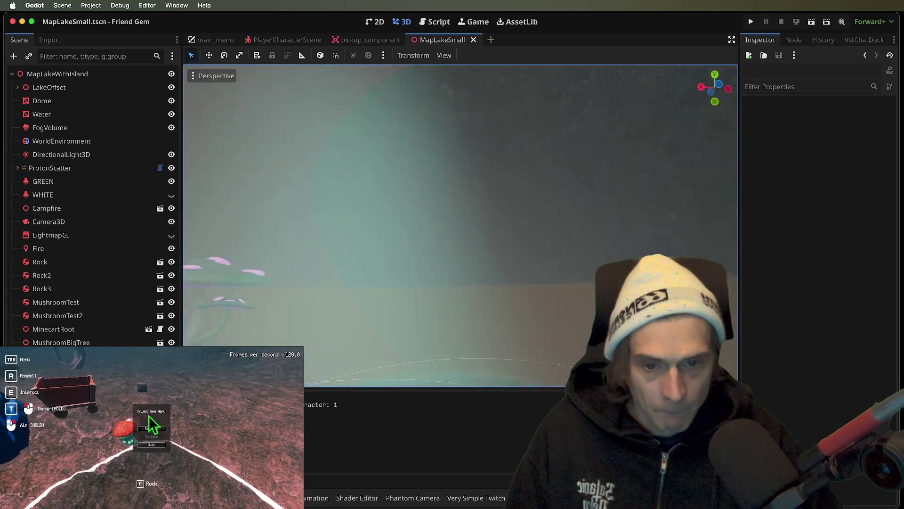
click(151, 428)
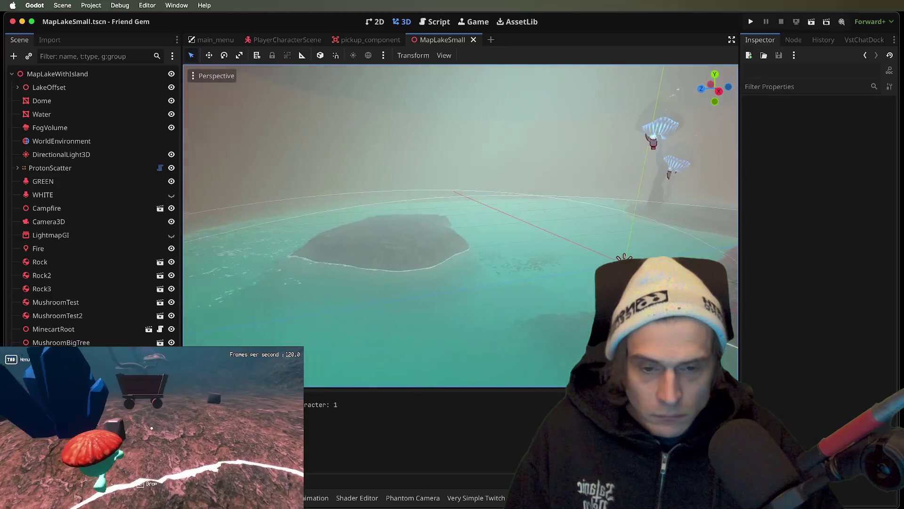
scroll(459, 255, down, 8)
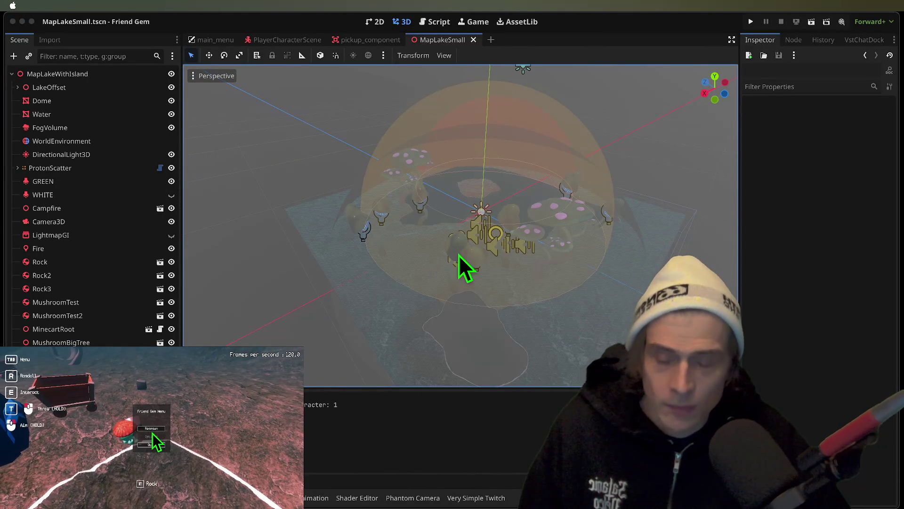
click(150, 429)
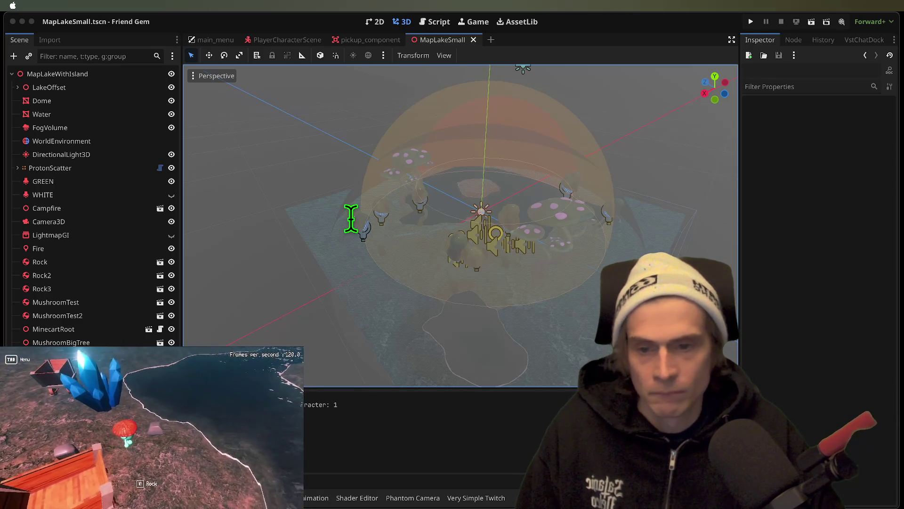
key(e)
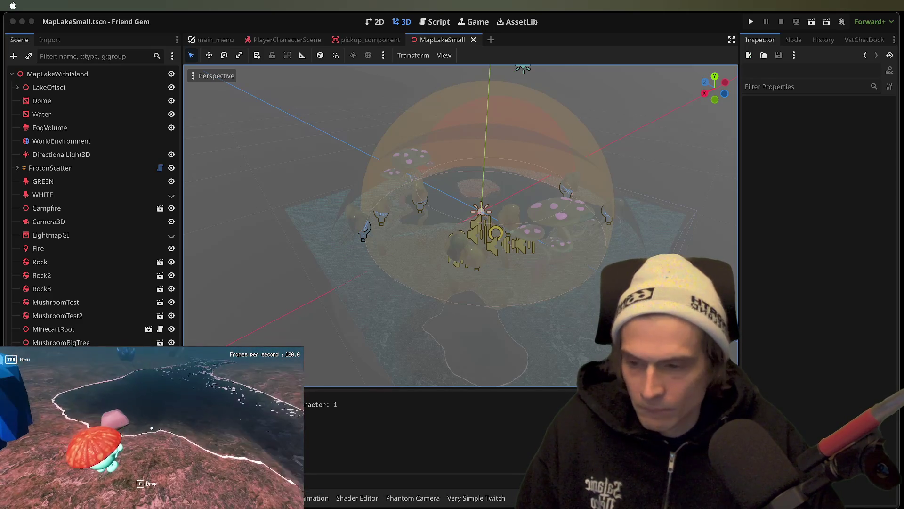
Step: Clear the 'lake' file filter and expand the components folder in FileSystem
key(alt+f)
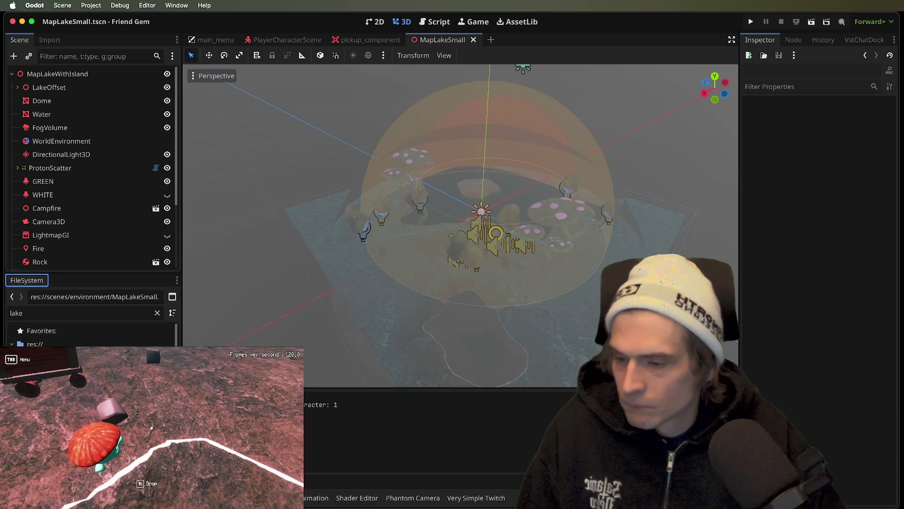
click(61, 312)
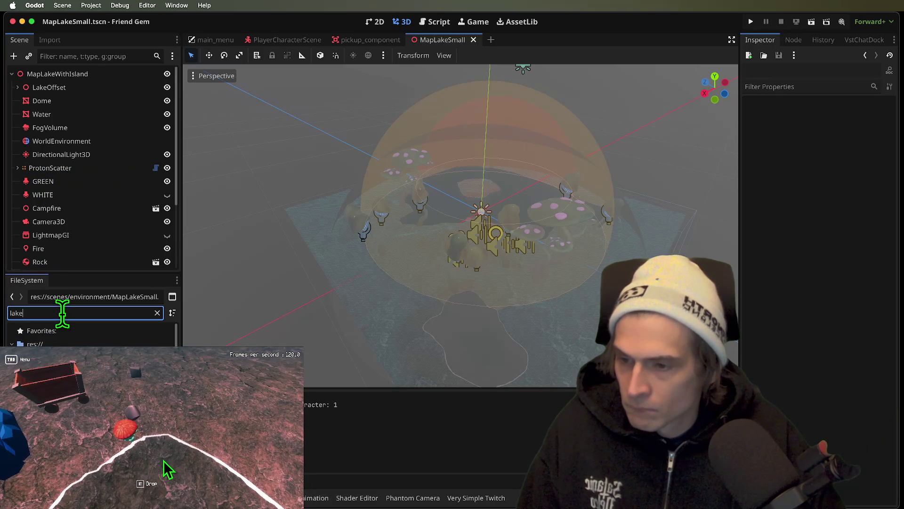
key(BackSpace)
key(BackSpace)
key(BackSpace)
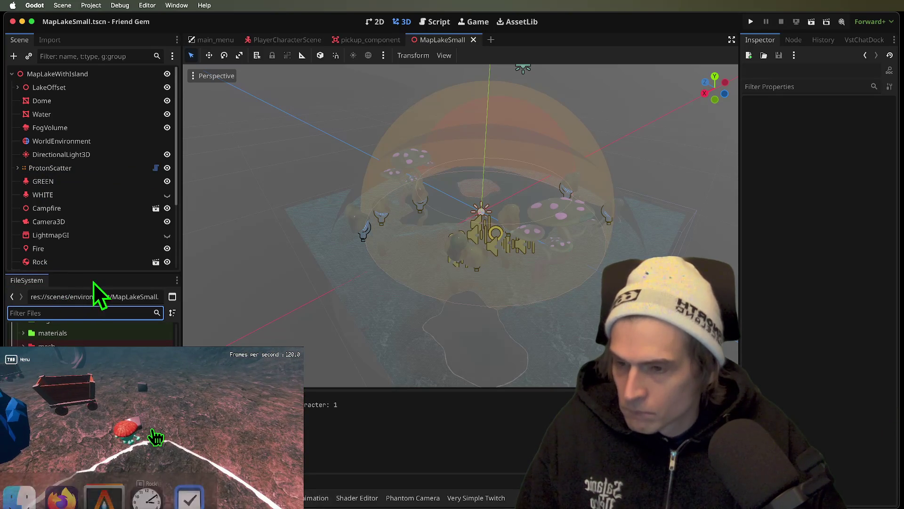
drag(98, 272, 118, 230)
scroll(117, 330, up, 2)
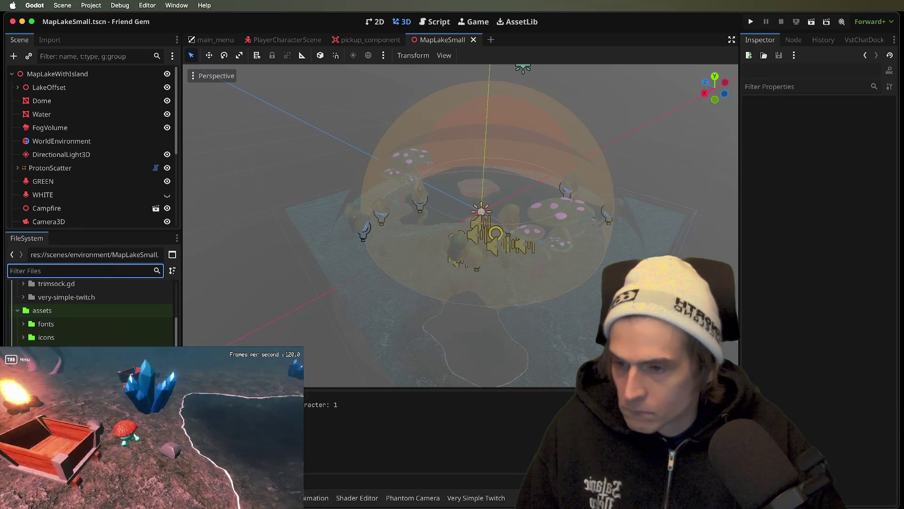
scroll(66, 311, up, 2)
click(57, 330)
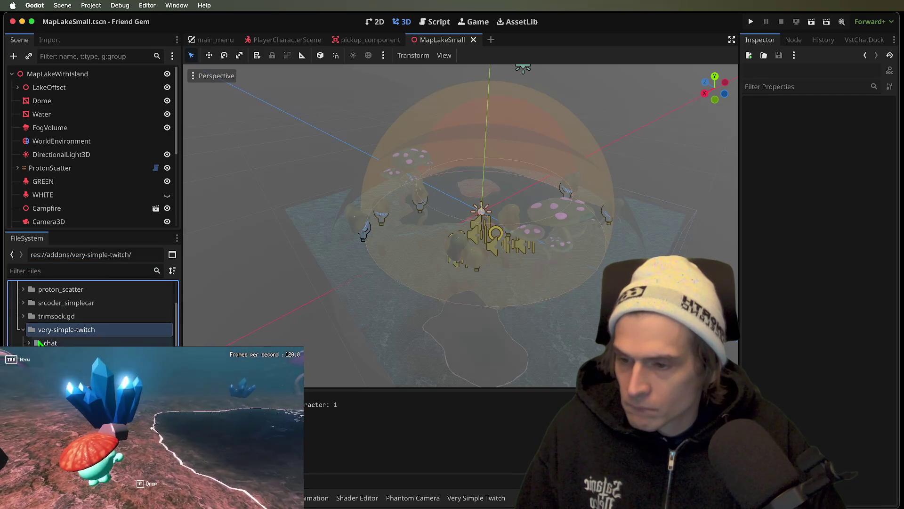
scroll(47, 325, up, 3)
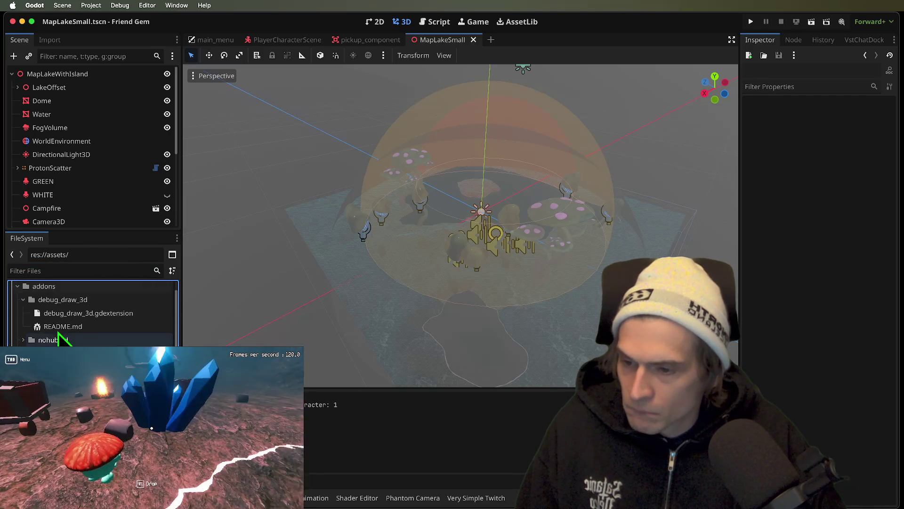
click(56, 299)
double_click(59, 288)
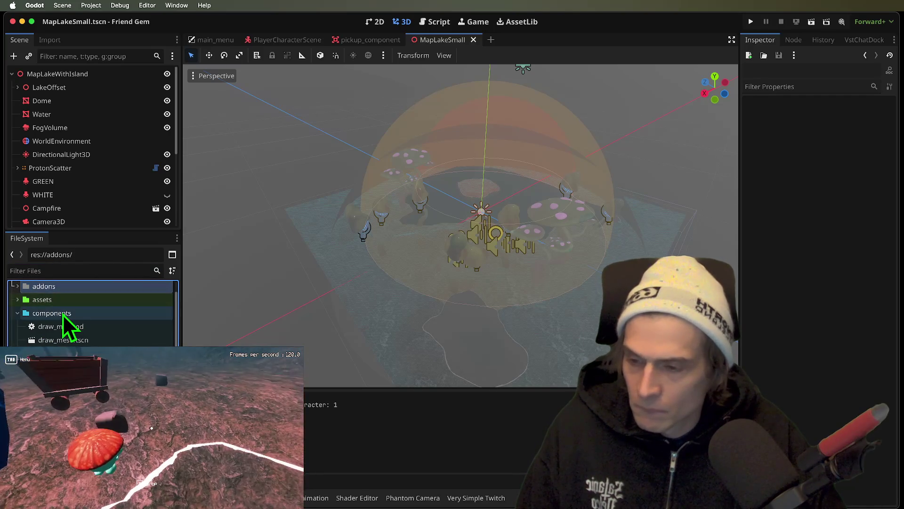
double_click(64, 314)
Step: Try deleting draw_mesh.gd and draw_mesh.tscn, cancelling at the interact_area.tscn dependency warning
click(63, 328)
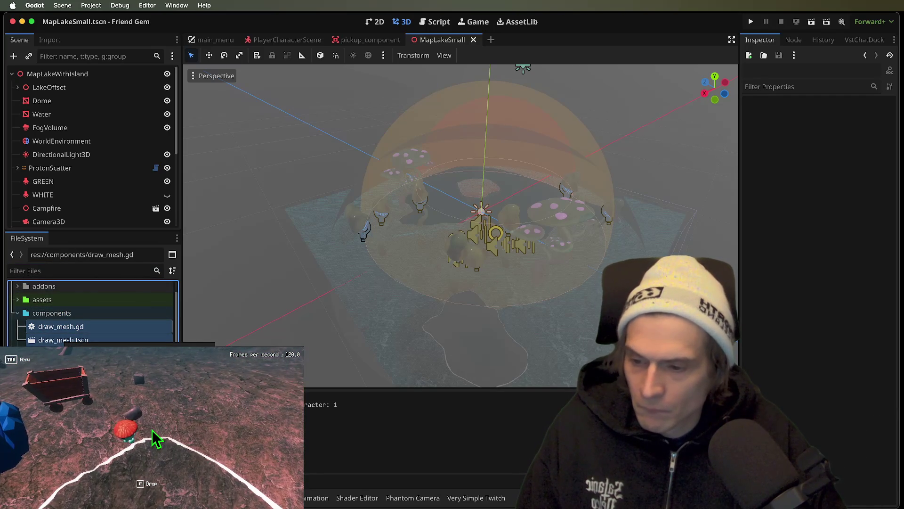
key(super+BackSpace)
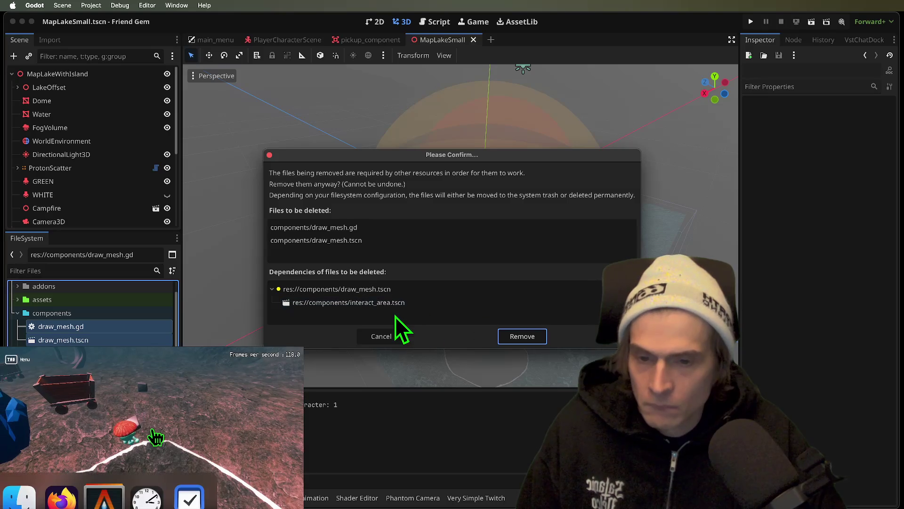
click(385, 335)
double_click(106, 329)
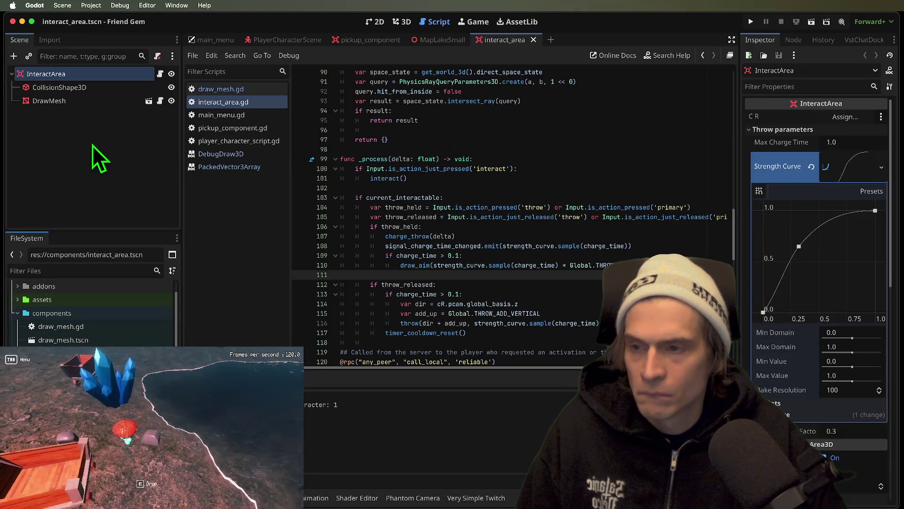
Step: Delete the DrawMesh node from interact_area.tscn and save the scene
right_click(88, 105)
key(Delete)
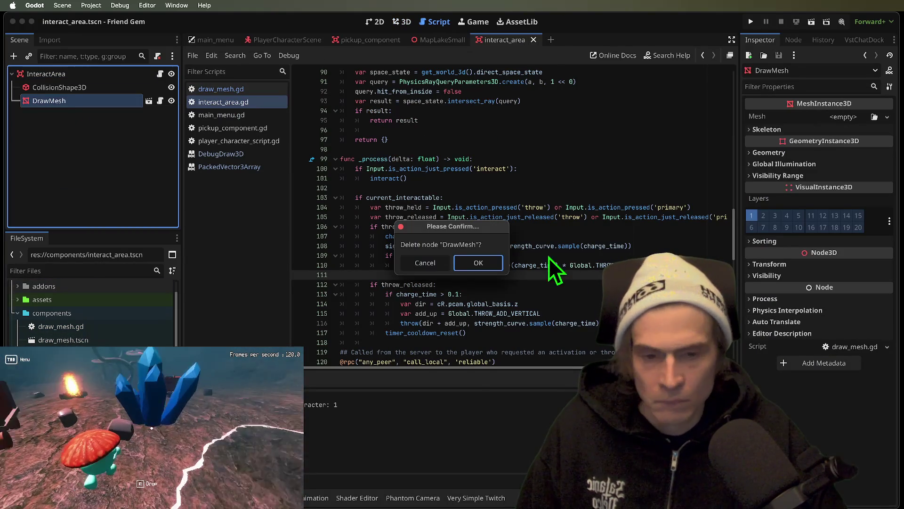
key(Return)
click(489, 188)
key(ctrl+s)
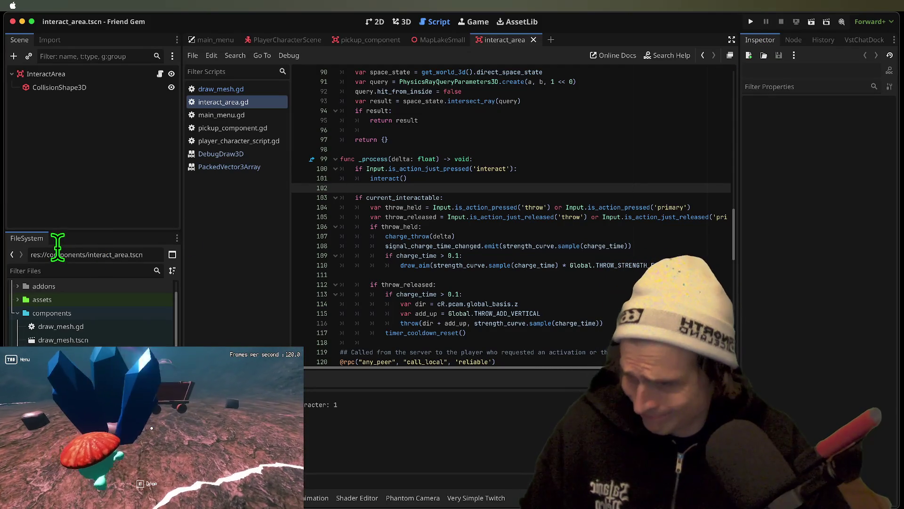
key(super+Tab)
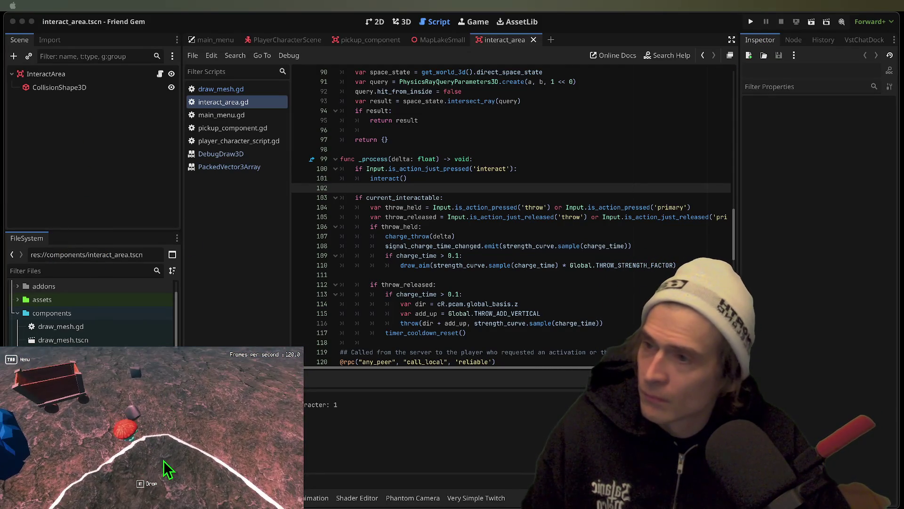
click(151, 429)
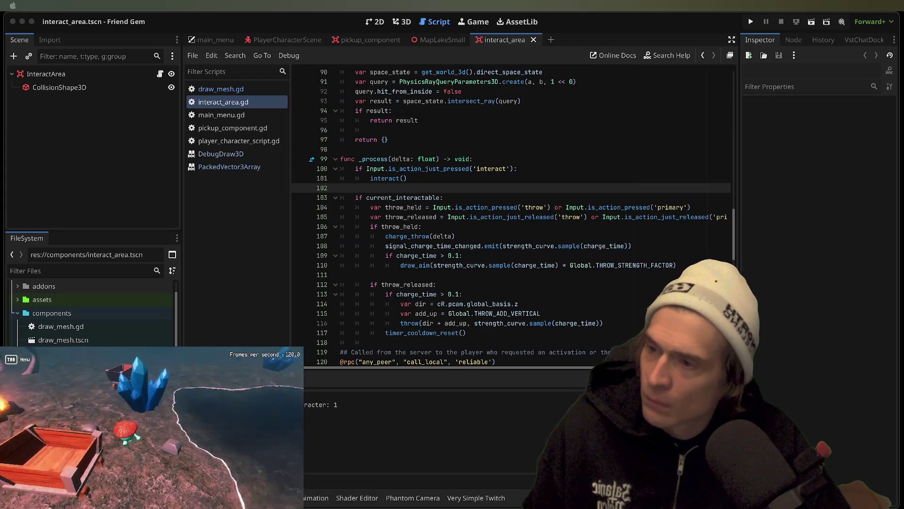
key(e)
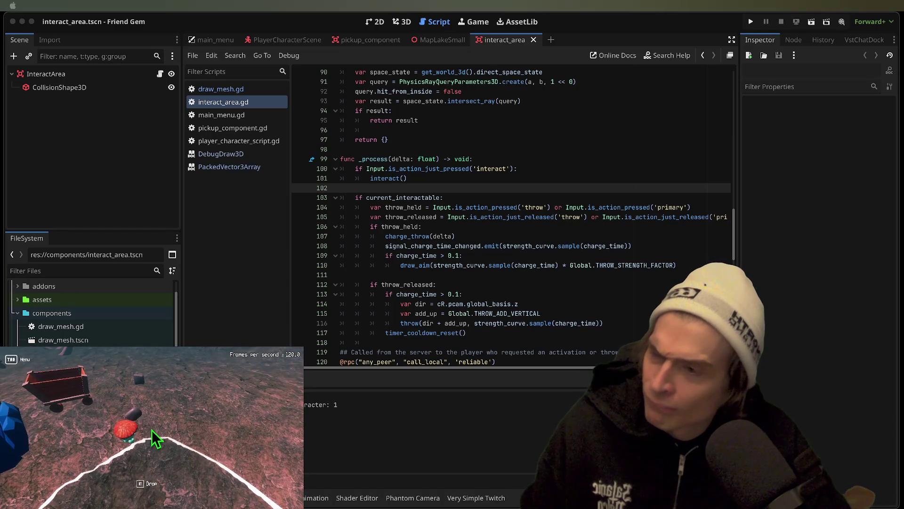
key(e)
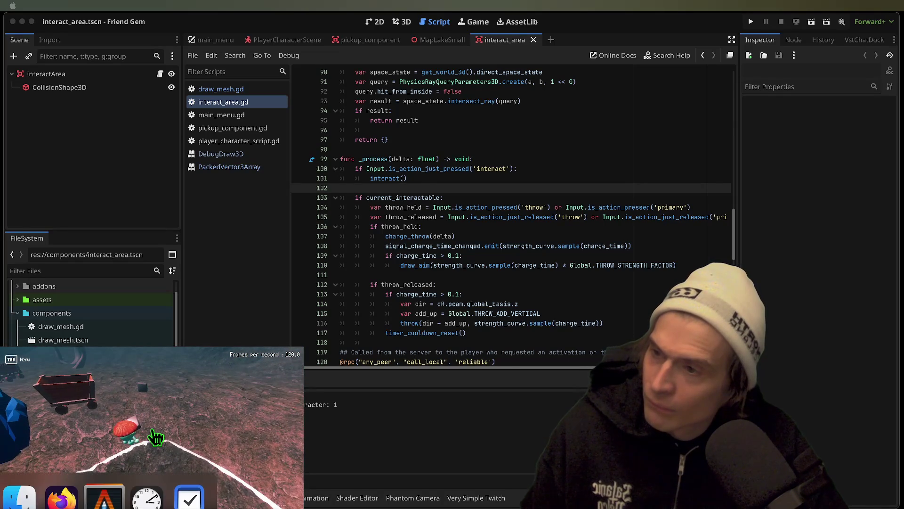
click(151, 430)
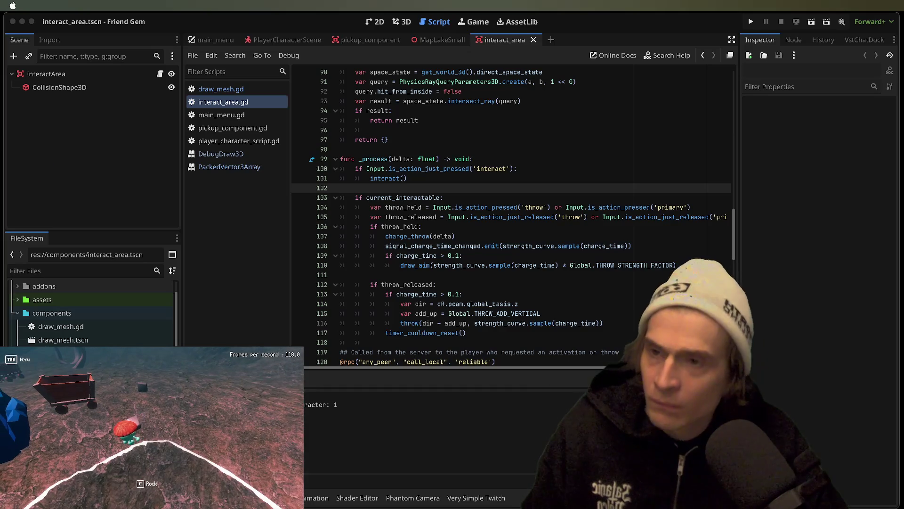
click(152, 430)
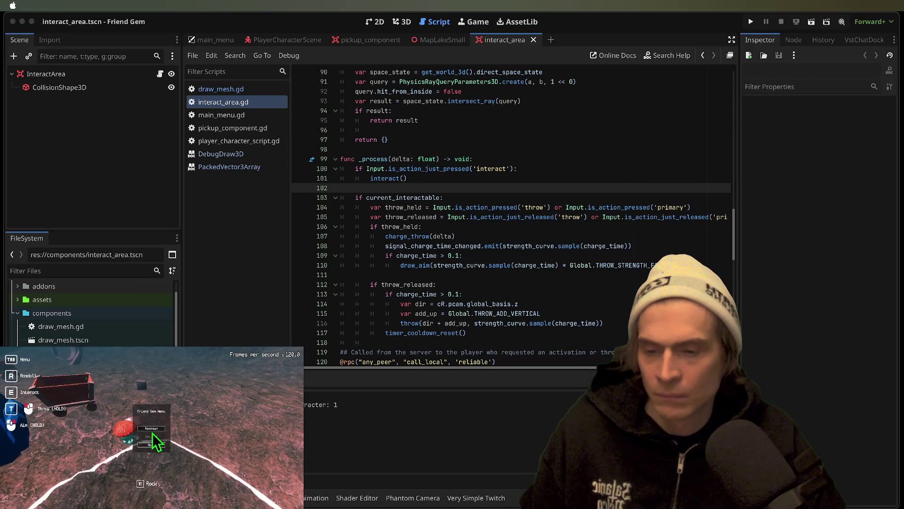
click(152, 429)
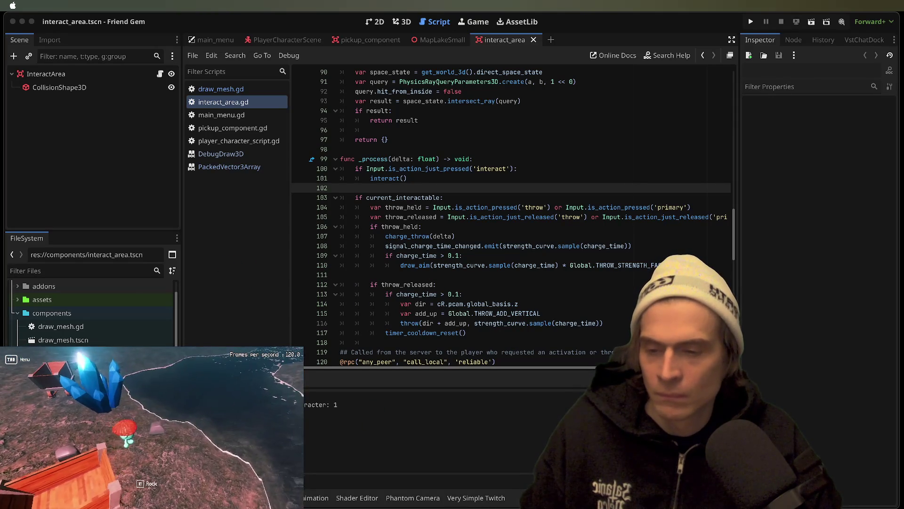
key(e)
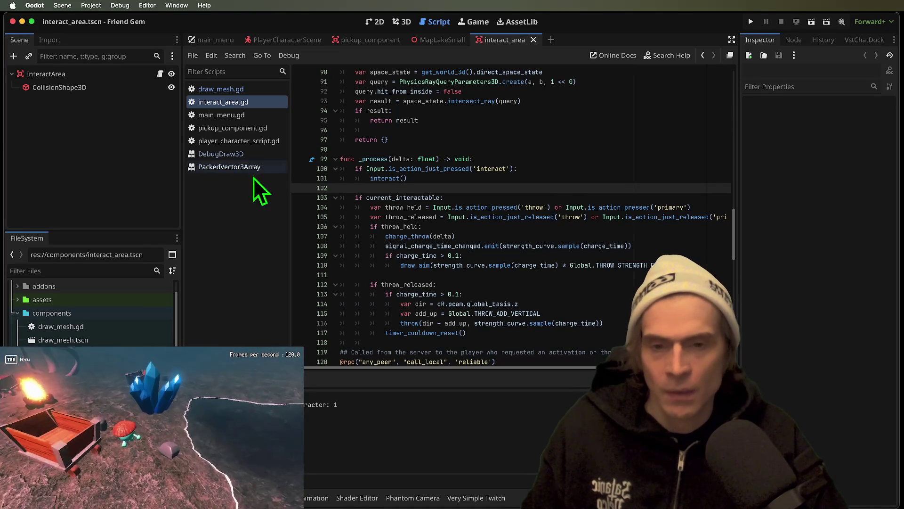
click(567, 177)
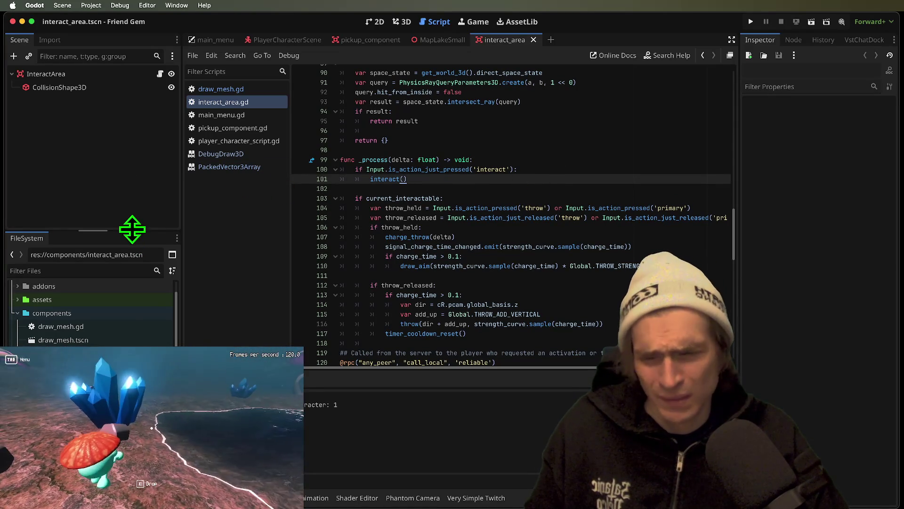
Step: Enlarge the file browser and review interact_area.gd's throw-release and set_current_interactable code
drag(132, 230, 140, 213)
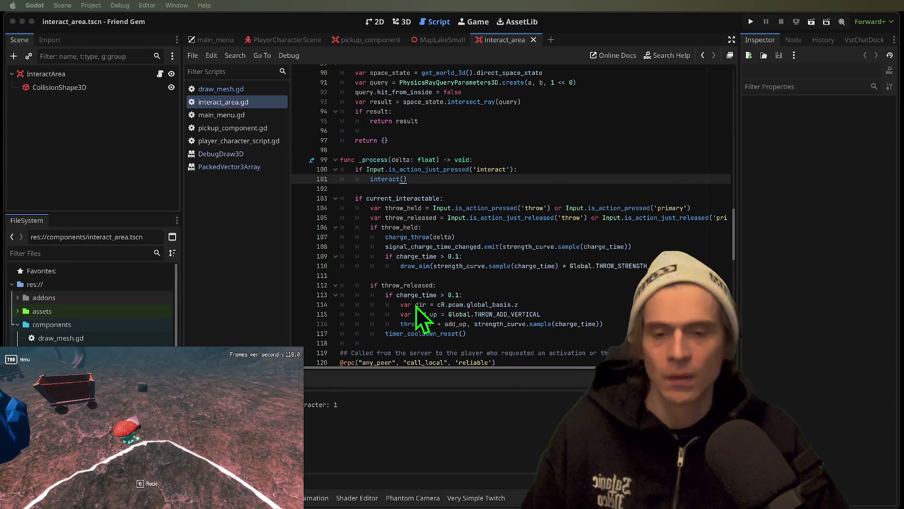
scroll(400, 320, down, 2)
click(521, 296)
scroll(541, 301, down, 2)
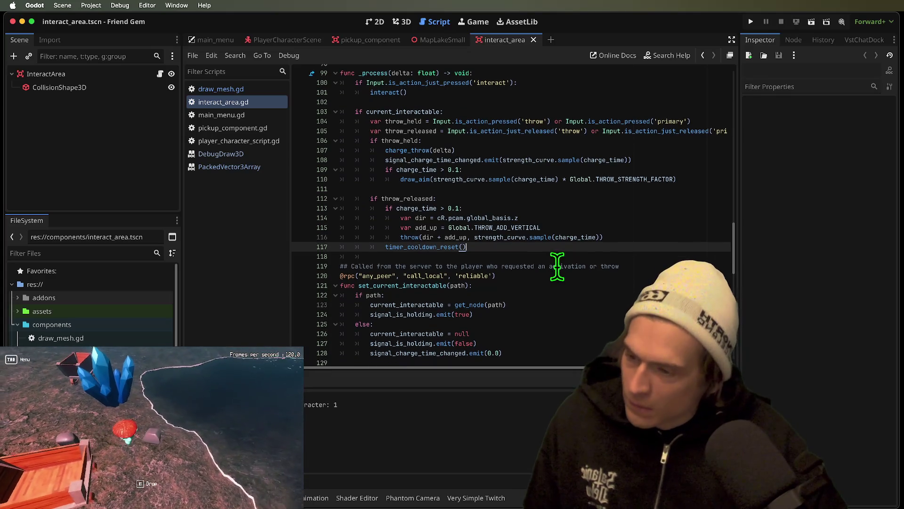
scroll(558, 261, down, 2)
click(559, 267)
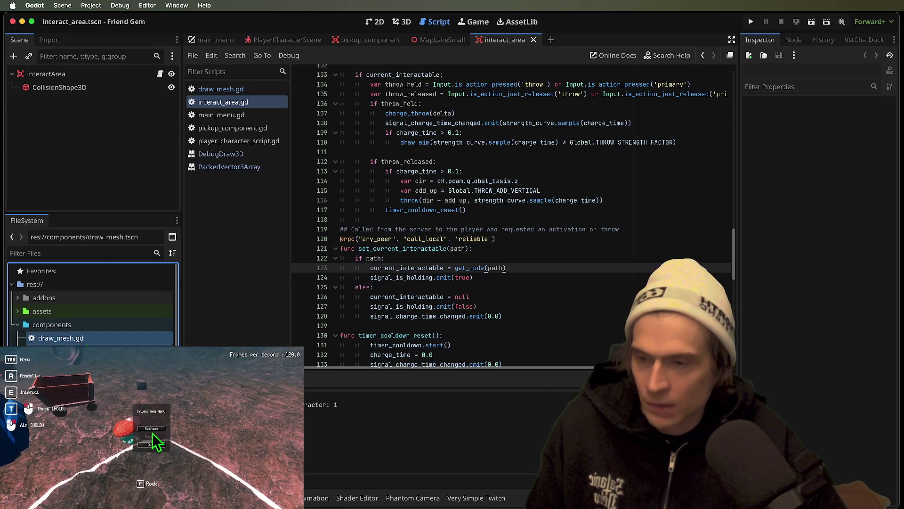
Step: Remove the draw_mesh files and delete the broken draw_mesh declaration from interact_area.gd, saving it
key(Delete)
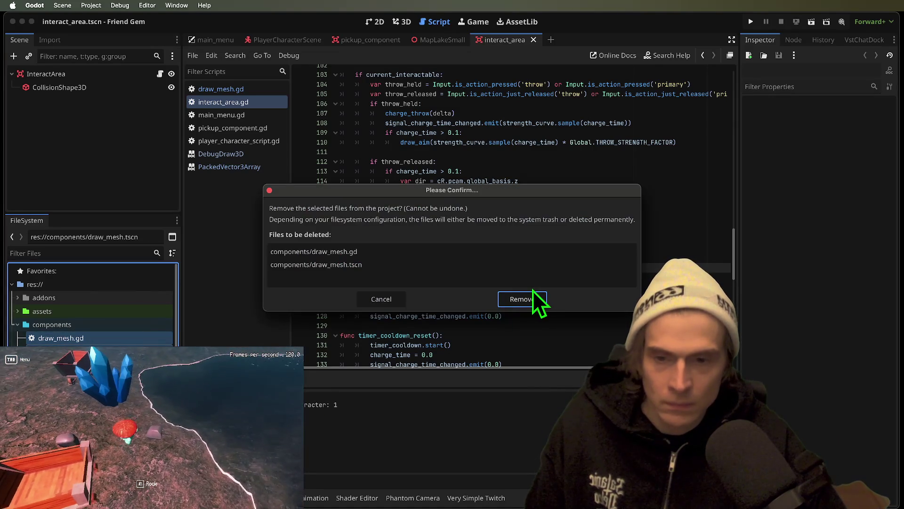
click(535, 299)
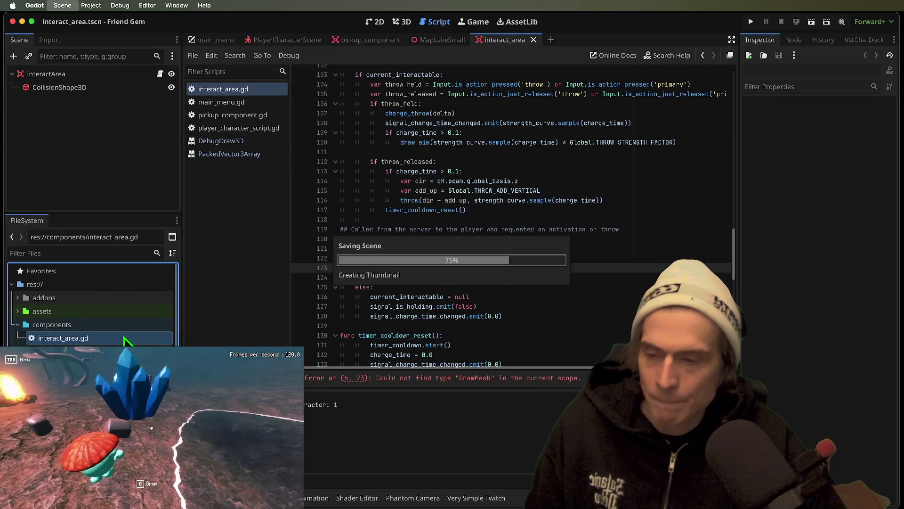
click(459, 378)
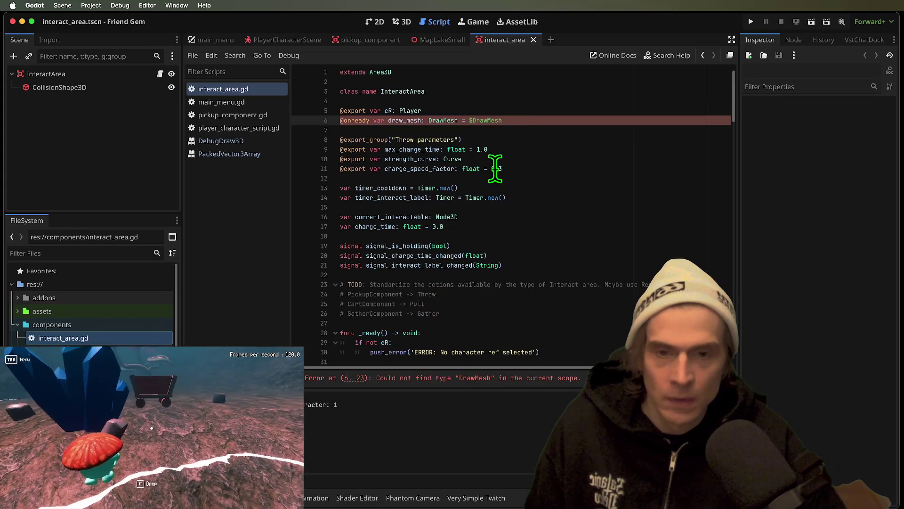
triple_click(525, 120)
key(BackSpace)
key(super+s)
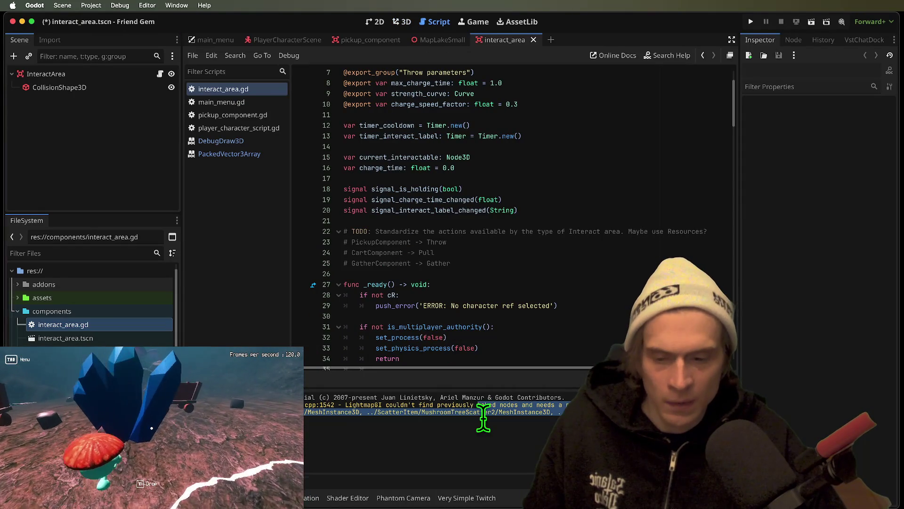
Step: Check the MeshInstance3D named in the lightmap warning, then return to the MapLakeSmall scene tree
double_click(357, 412)
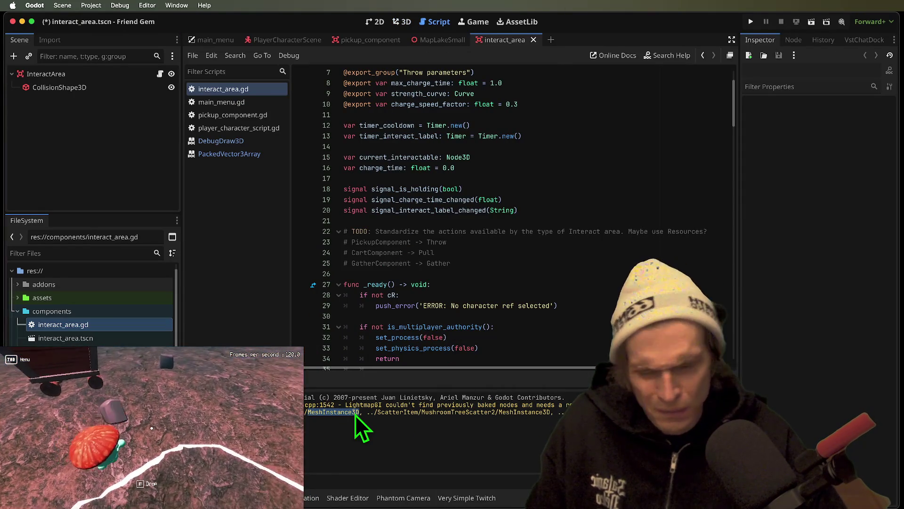
click(489, 305)
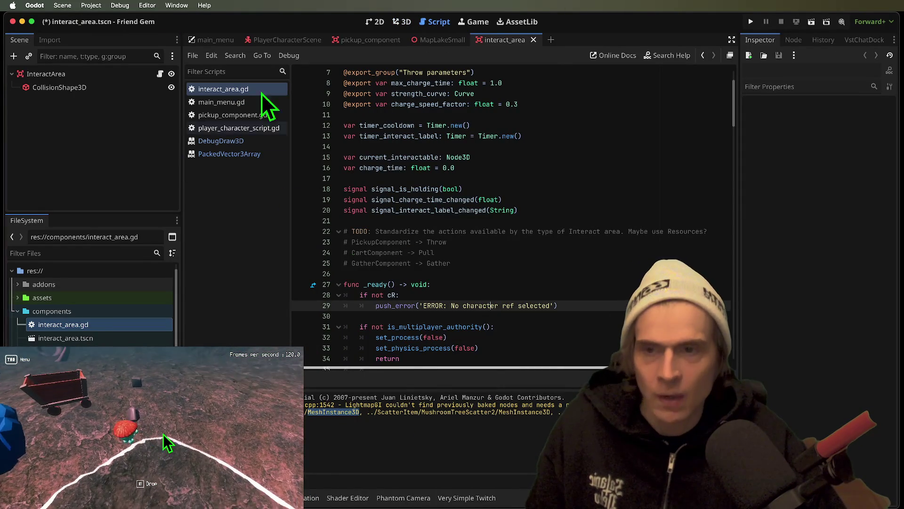
key(ctrl+shift+Tab)
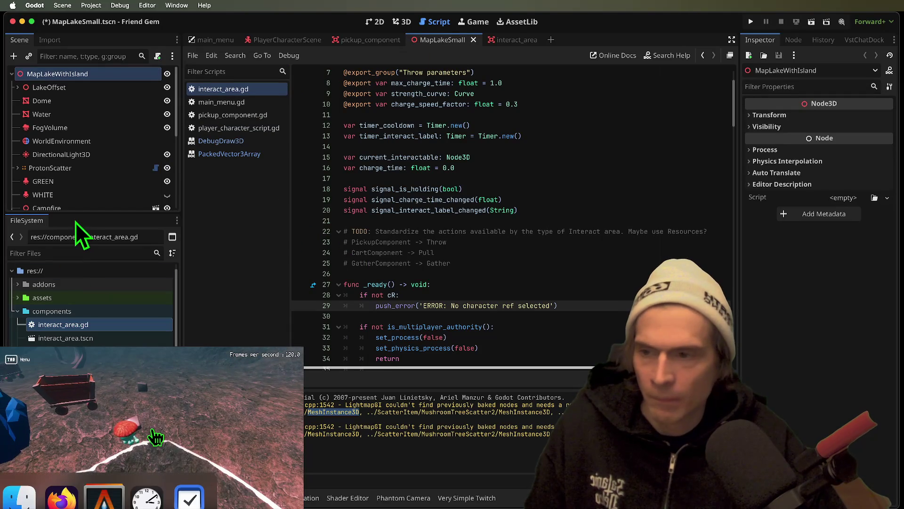
drag(79, 213, 92, 323)
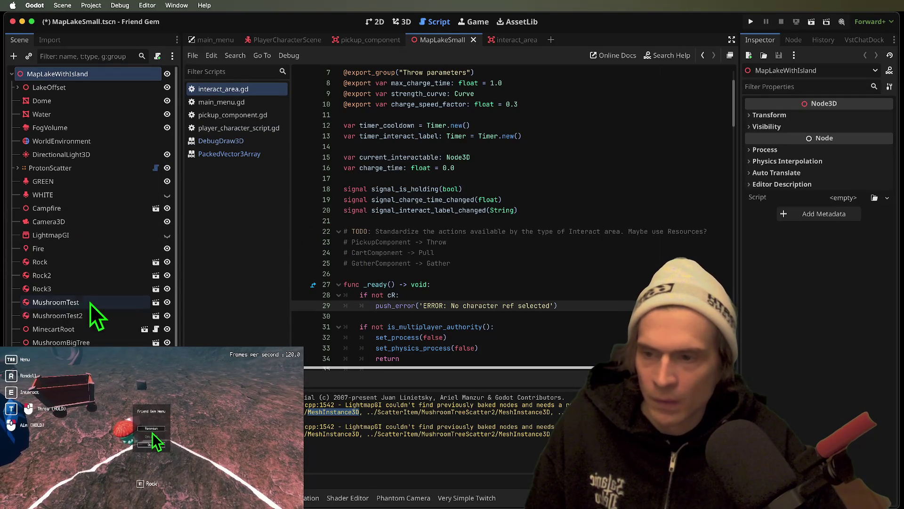
Step: Delete the LightmapGI node and view the Fire light in the 3D editor
right_click(87, 233)
key(cmd+BackSpace)
click(485, 263)
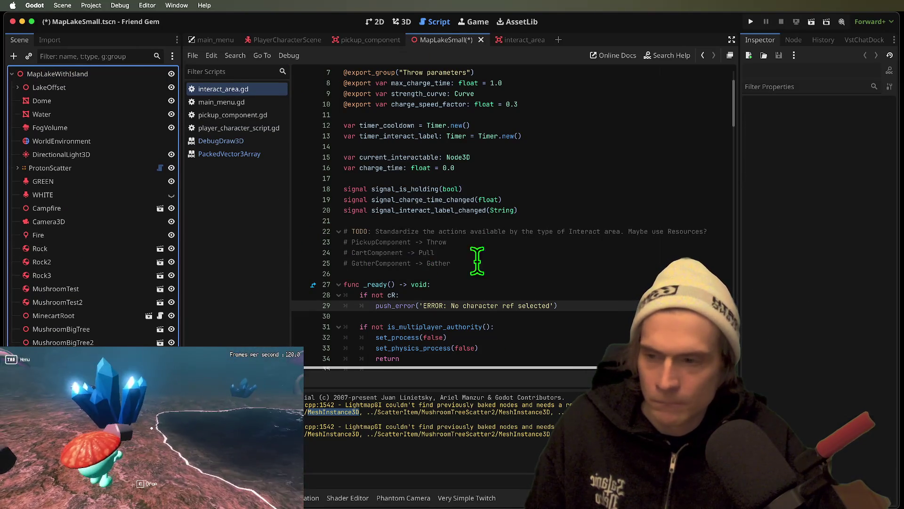
click(71, 235)
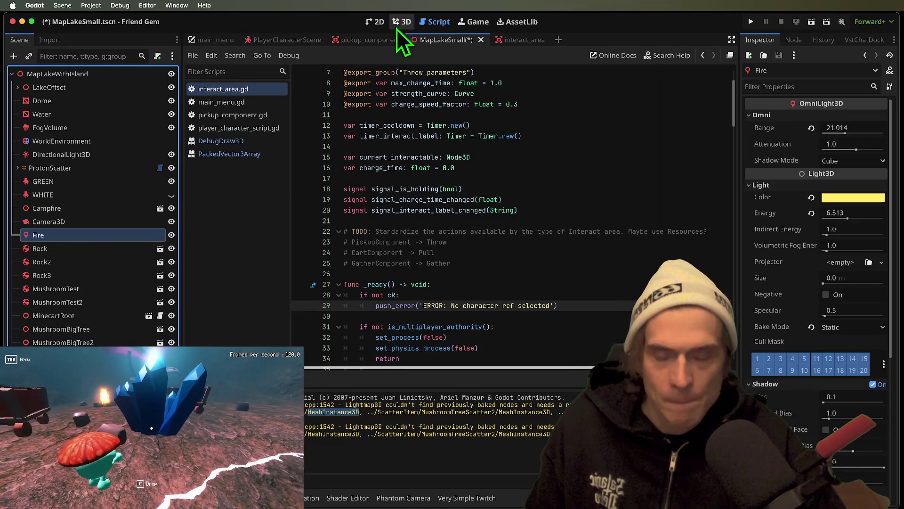
click(397, 29)
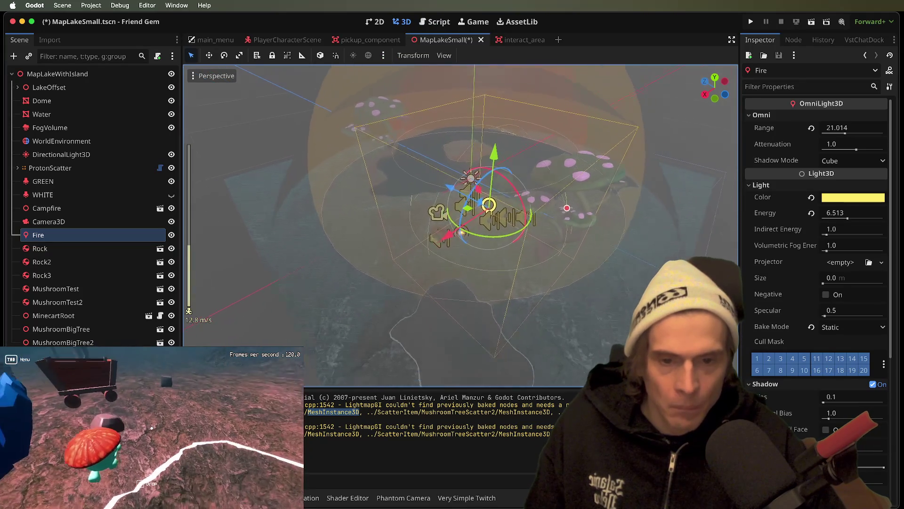
key(w)
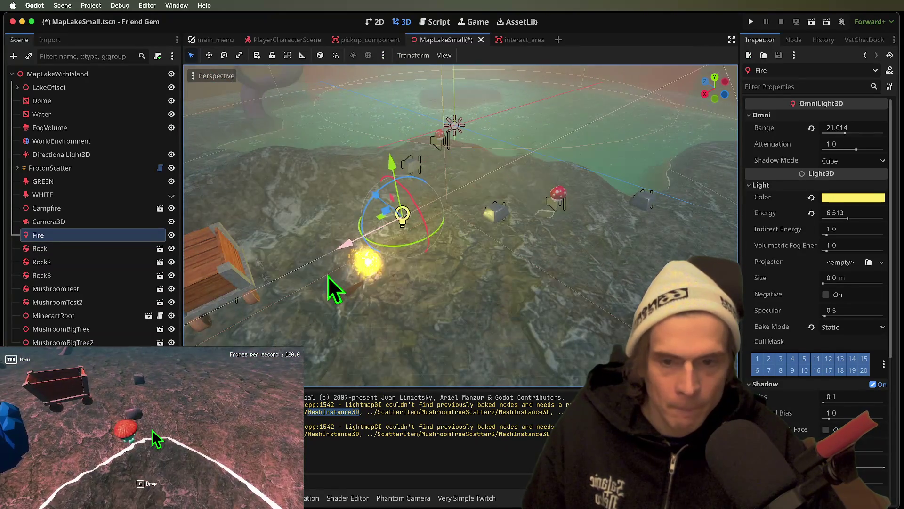
drag(328, 278, 272, 298)
drag(342, 221, 349, 250)
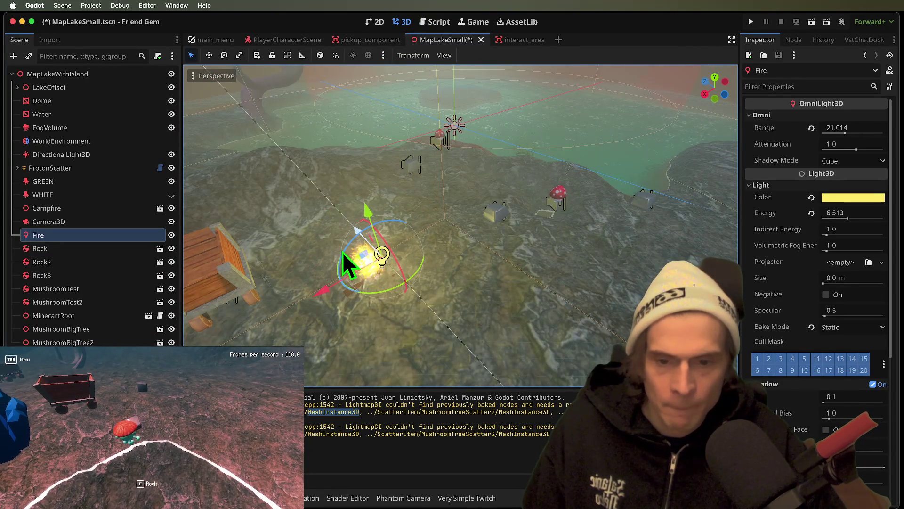
click(51, 208)
key(ctrl+s)
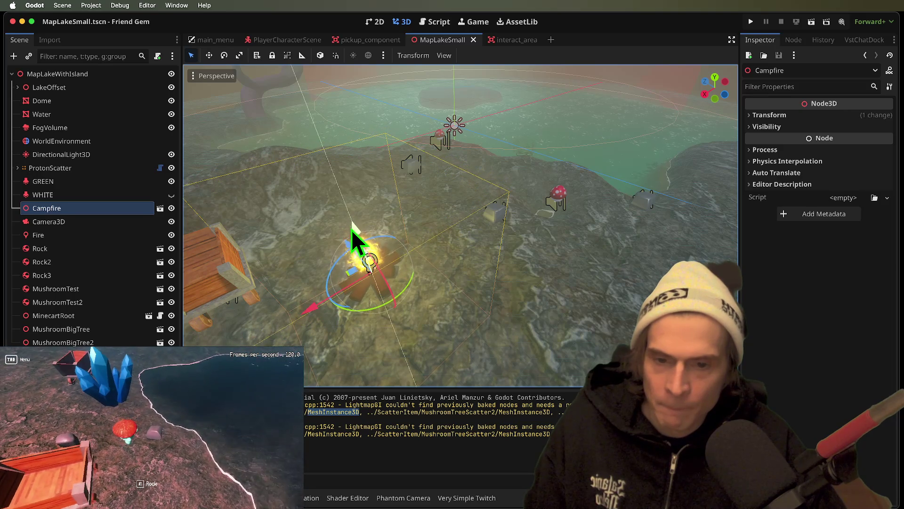
click(96, 168)
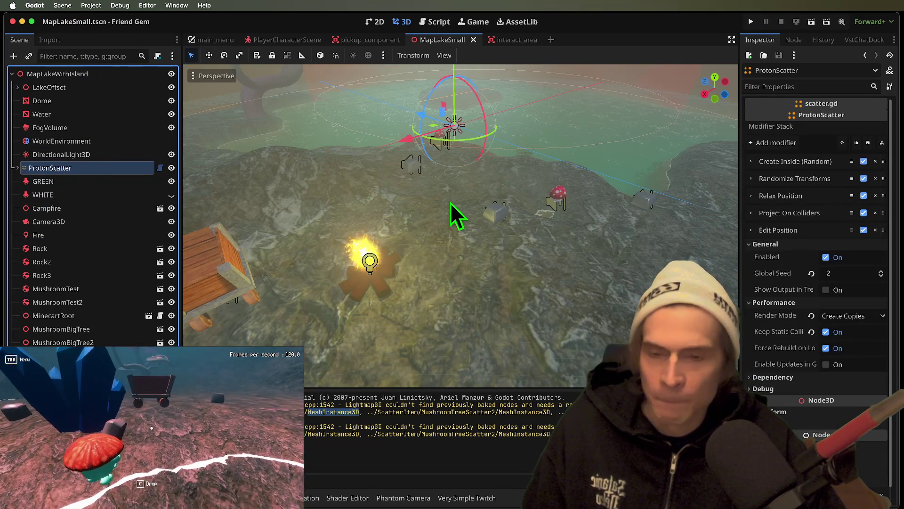
mouse_move(450, 208)
mouse_down()
mouse_move(475, 198)
mouse_move(490, 212)
mouse_move(450, 203)
mouse_up()
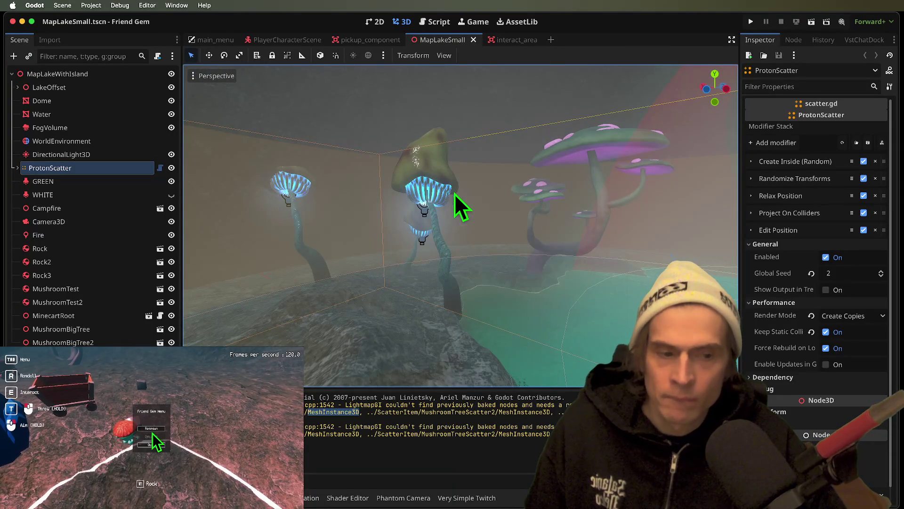
key(f)
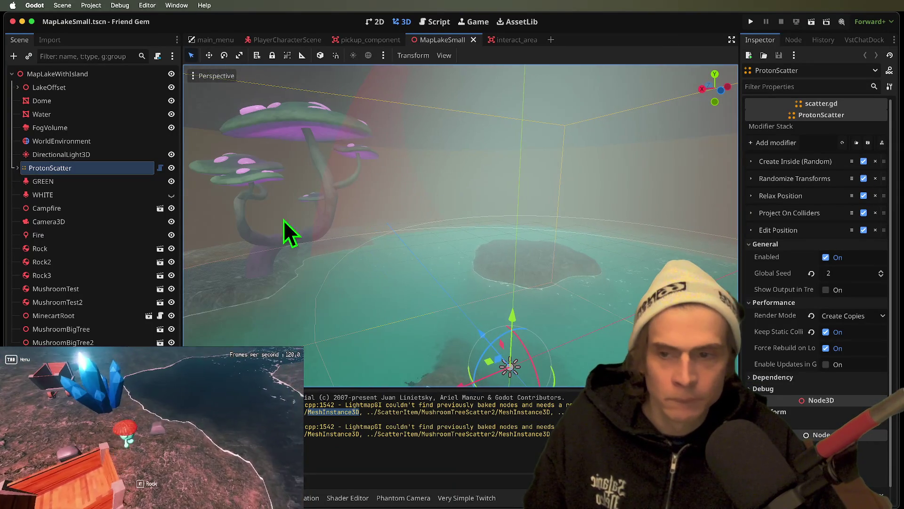
click(298, 124)
click(405, 247)
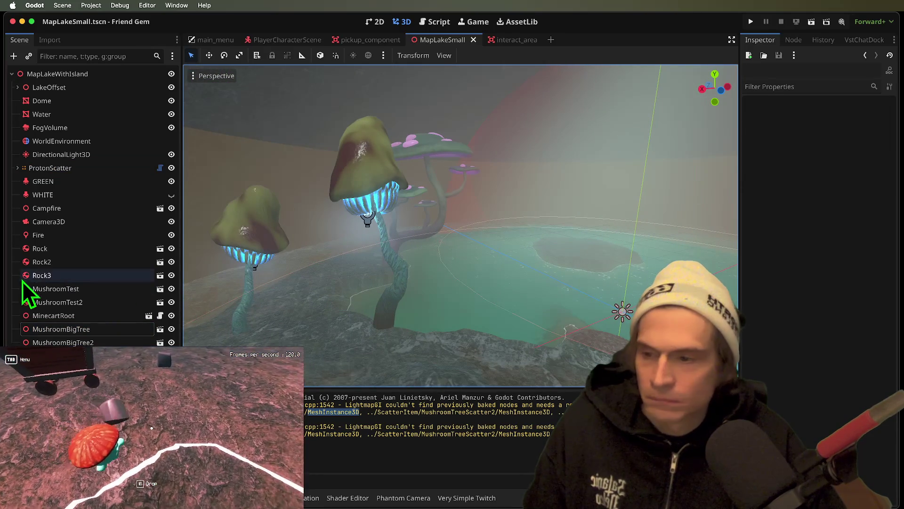
click(48, 342)
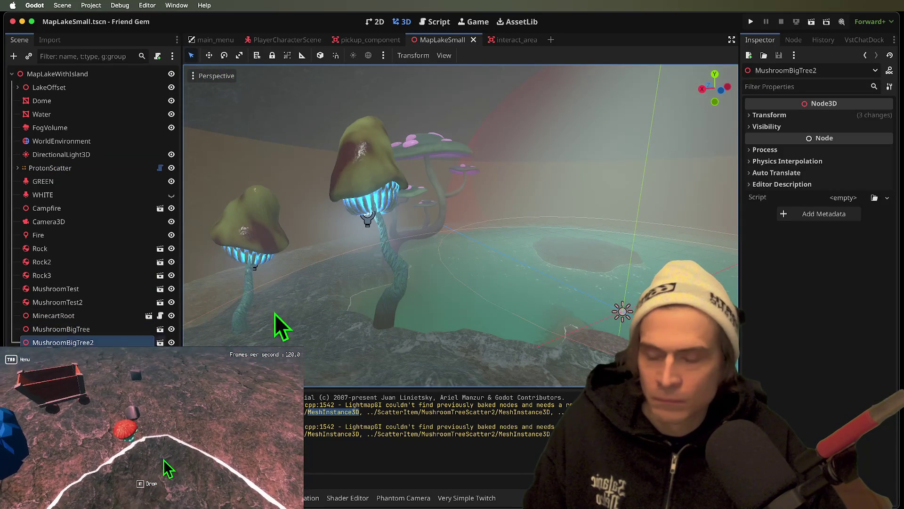
Step: Duplicate MushroomBigTree2 as MushroomBigTree3 and scale the copy to 0.7 on all axes
key(ctrl+d)
scroll(307, 330, up, 5)
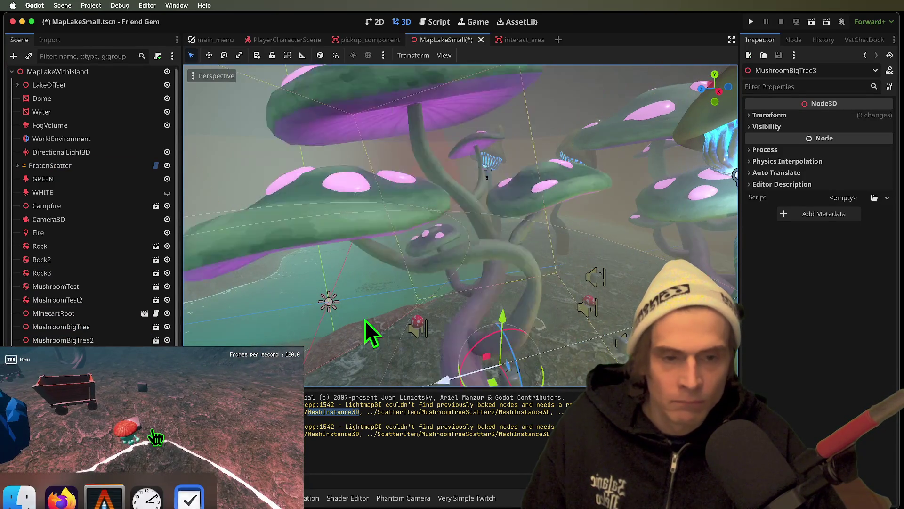
scroll(321, 292, down, 5)
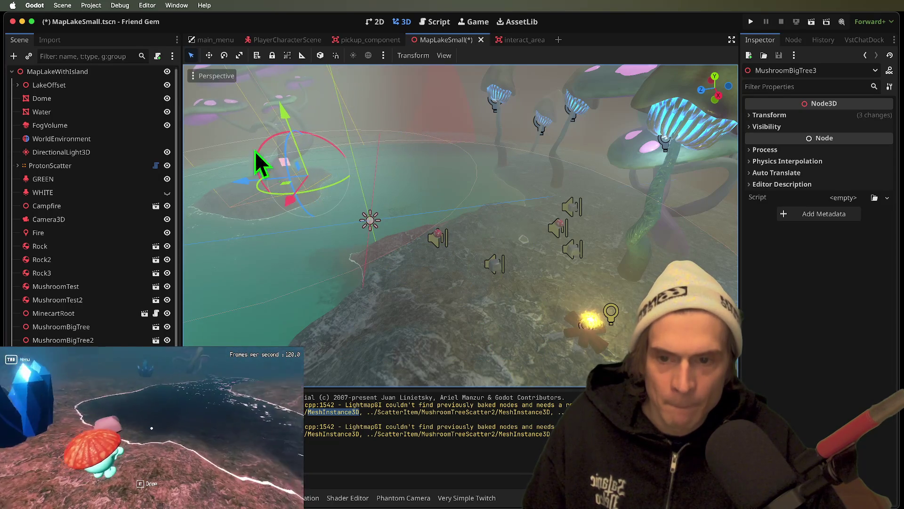
scroll(325, 179, up, 5)
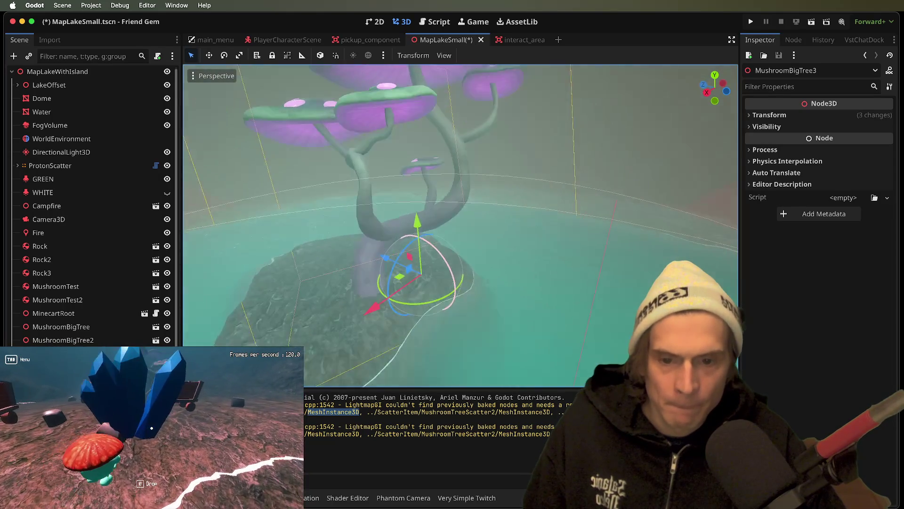
scroll(440, 292, left, 5)
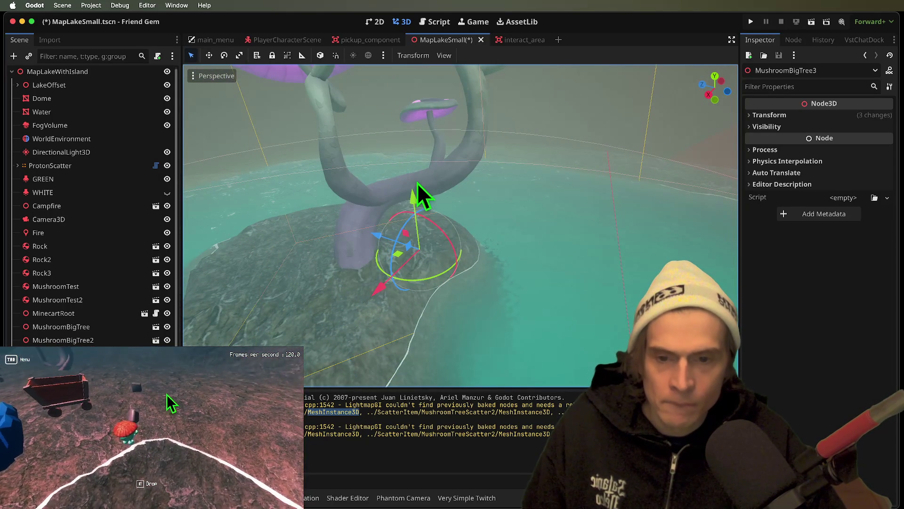
scroll(418, 184, left, 5)
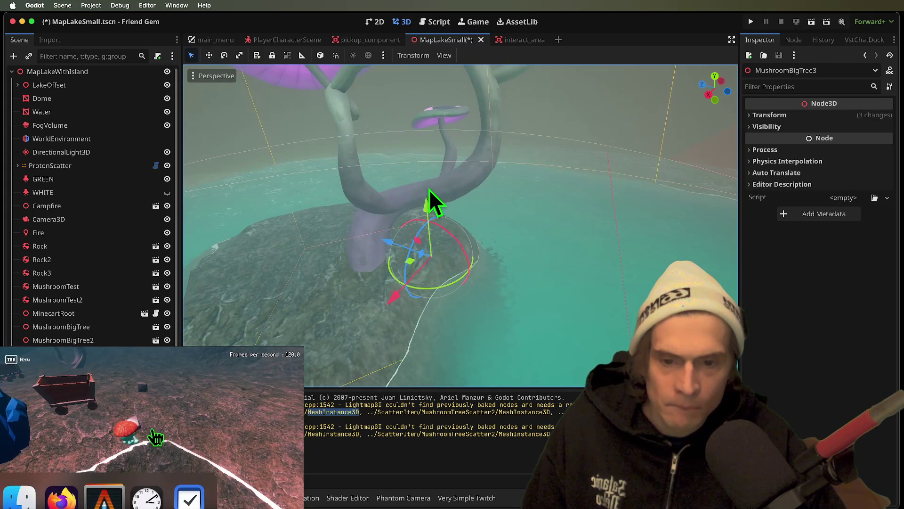
scroll(433, 200, up, 10)
click(793, 126)
click(798, 116)
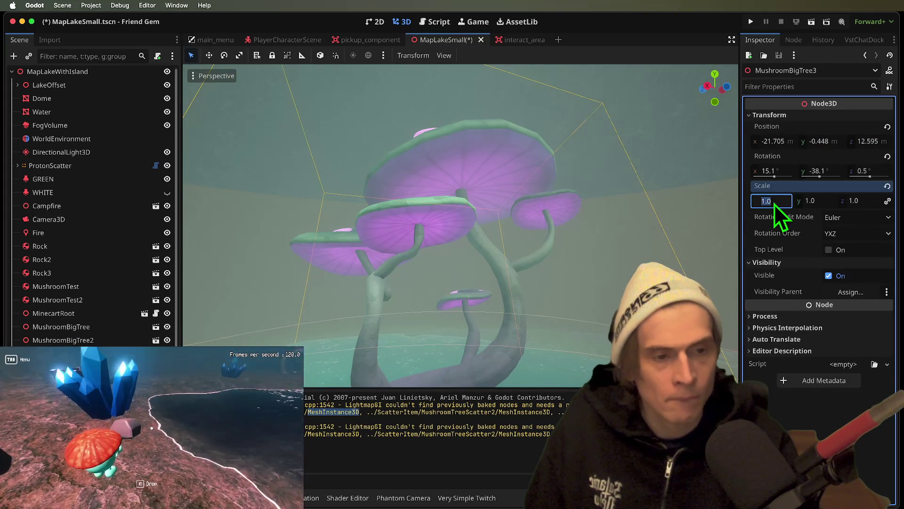
key(Return)
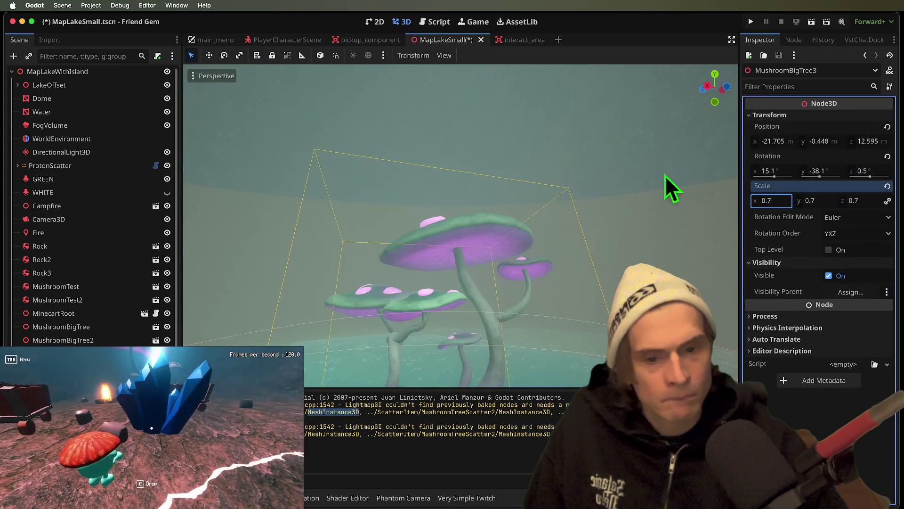
Step: Lower MushroomBigTree3 to y -0.511 on the island and save the scene
scroll(666, 185, down, 10)
drag(450, 173, 461, 198)
scroll(460, 198, down, 5)
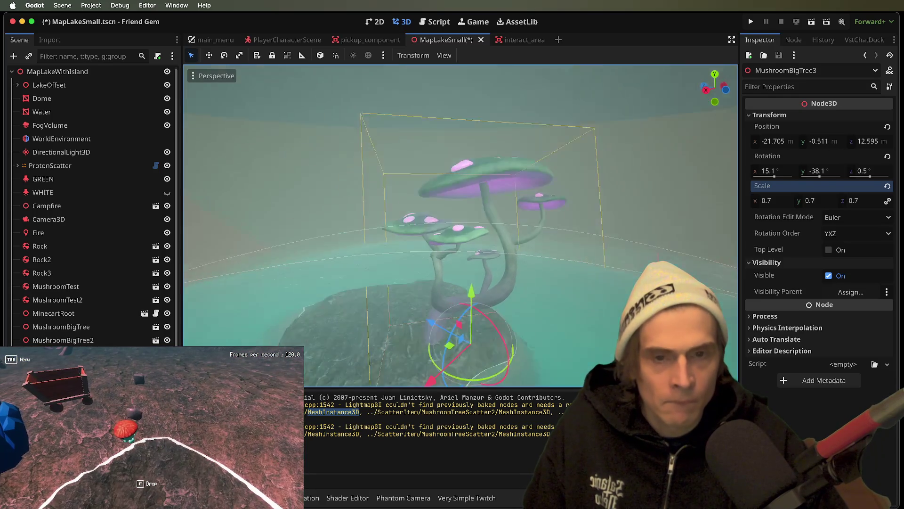
key(f)
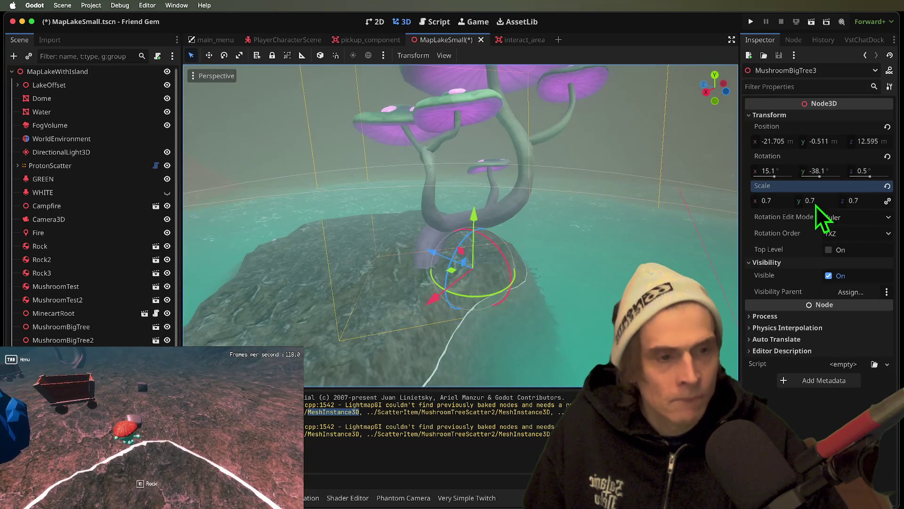
click(505, 259)
key(ctrl+s)
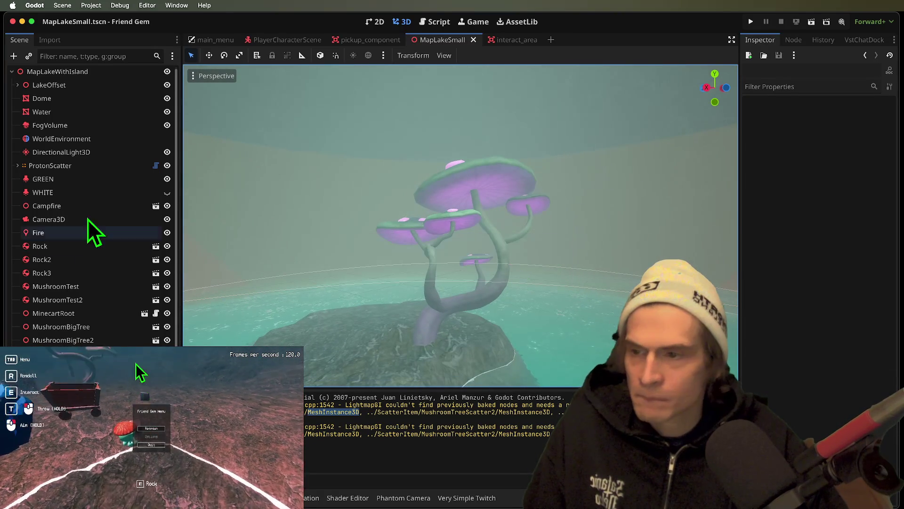
click(88, 154)
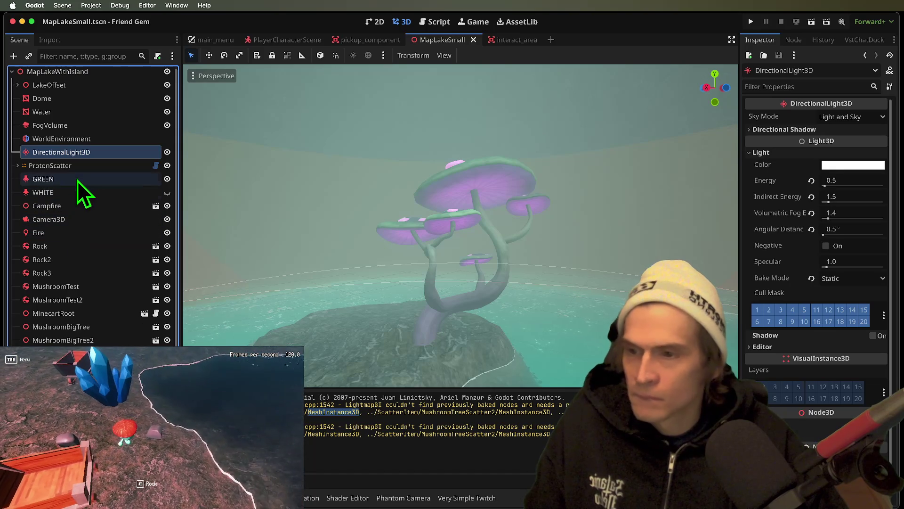
Step: Enable shadows on the GREEN spotlight
click(77, 179)
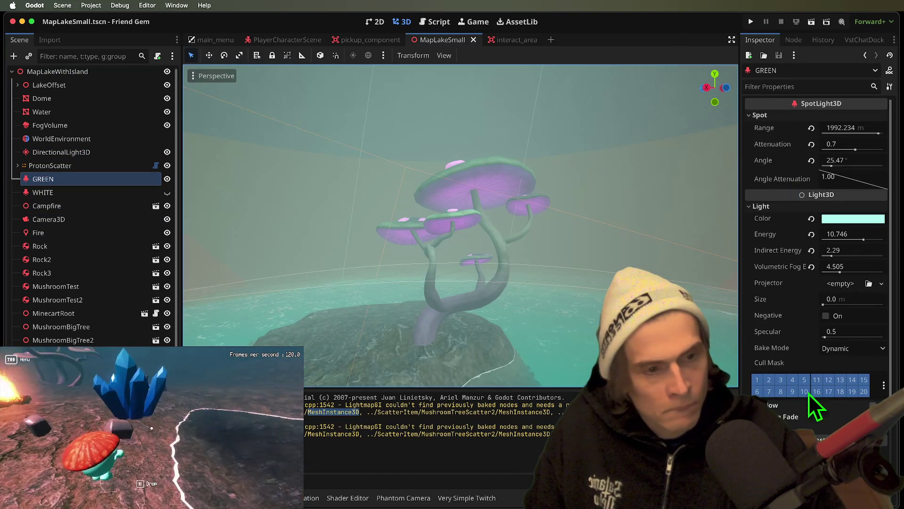
click(873, 405)
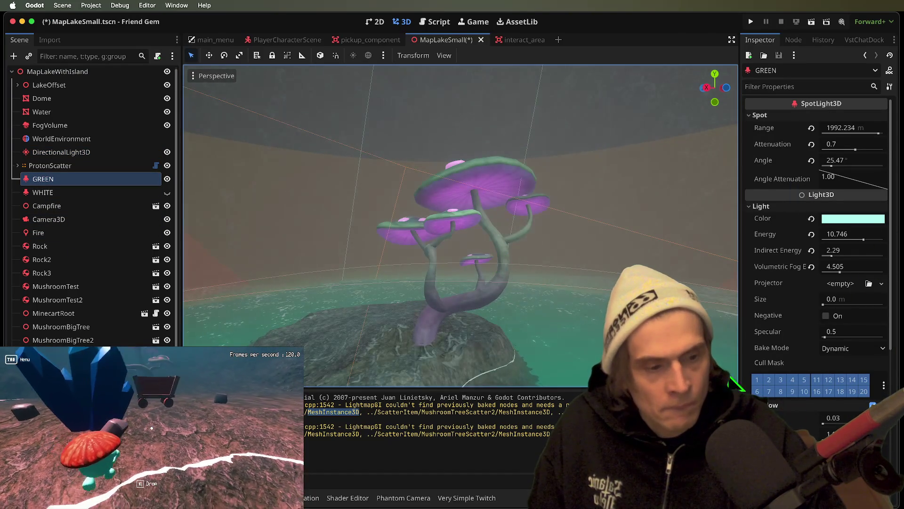
scroll(450, 240, down, 5)
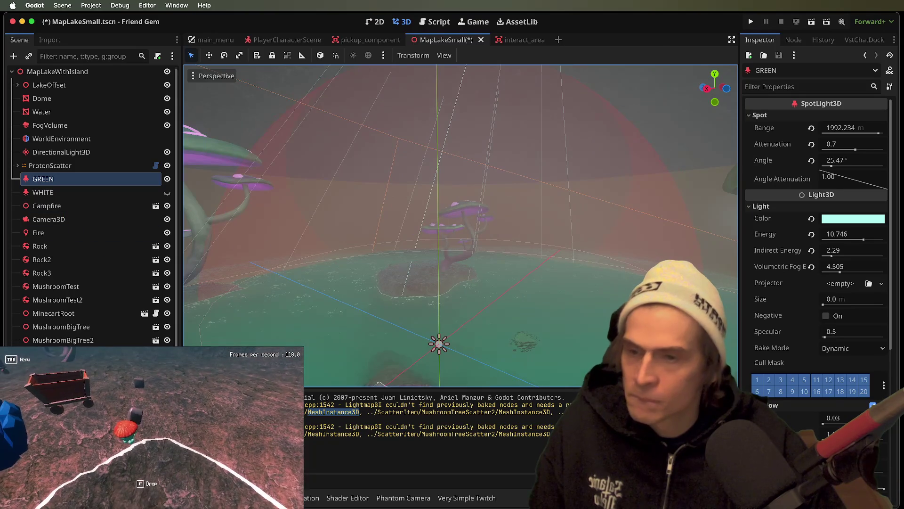
scroll(315, 215, up, 5)
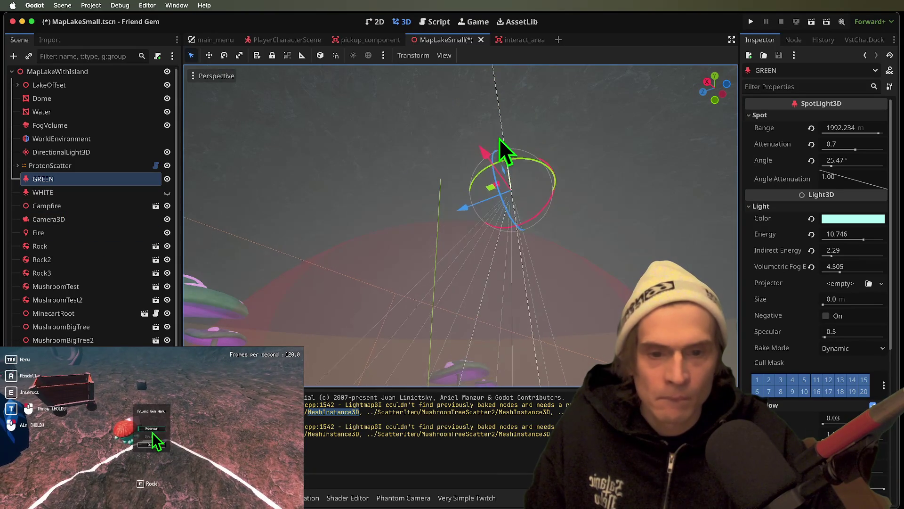
scroll(500, 174, down, 10)
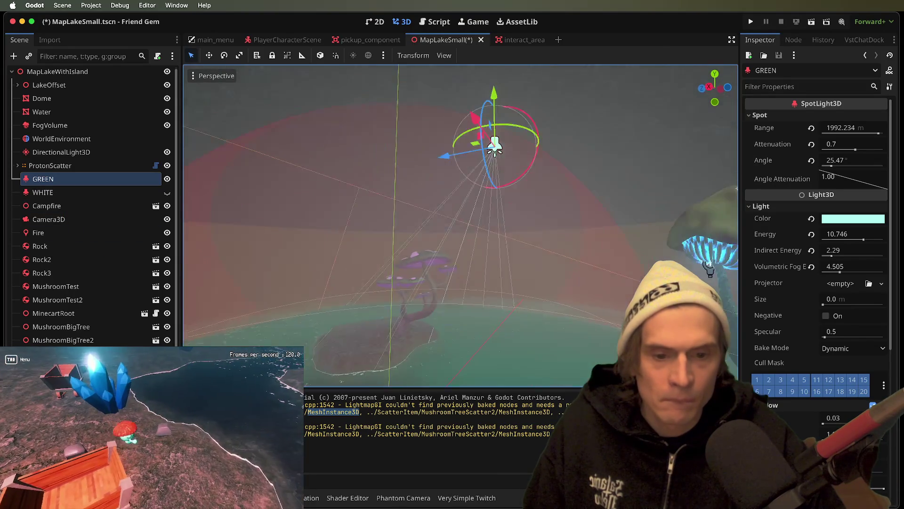
Step: Orbit to check the green light over the mushroom island, then save the scene
scroll(500, 174, left, 5)
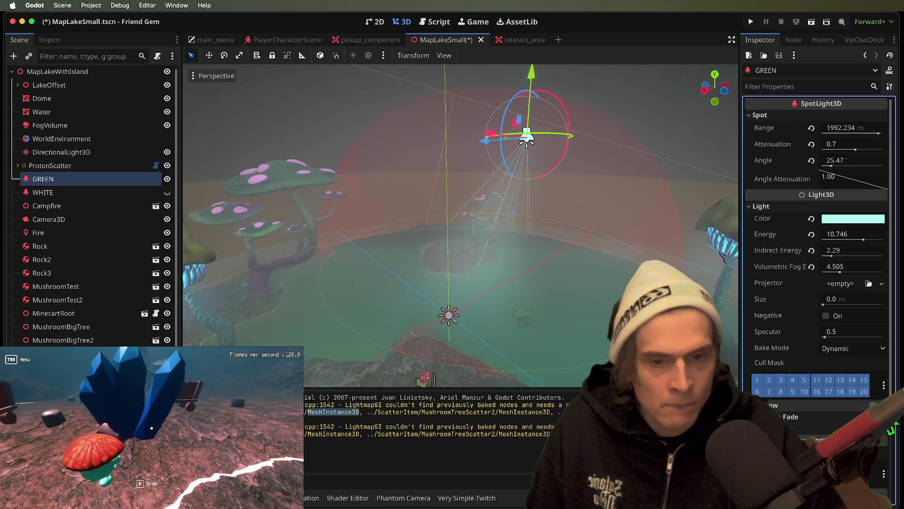
scroll(461, 225, up, 5)
scroll(603, 250, down, 5)
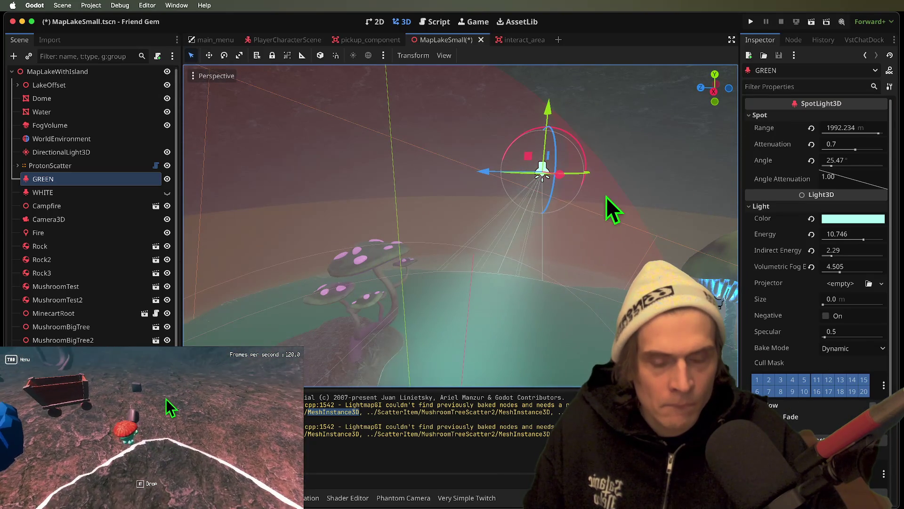
scroll(608, 214, down, 5)
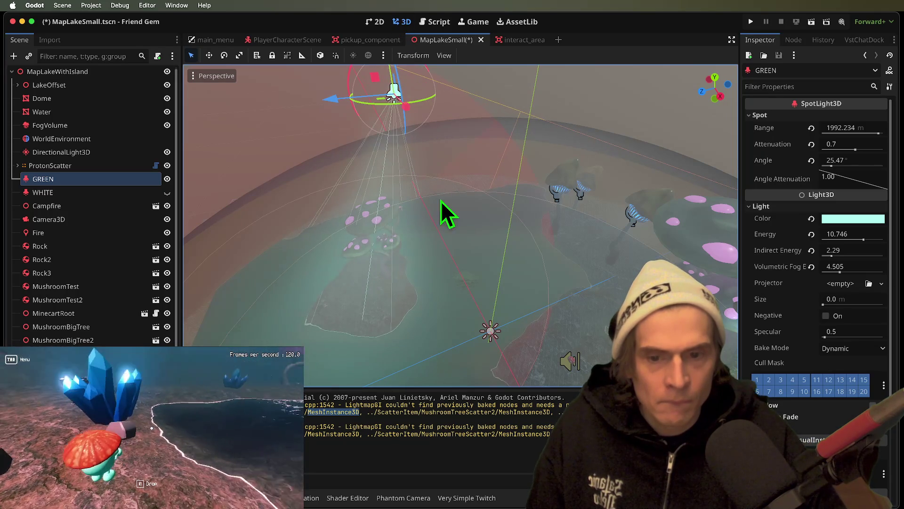
scroll(446, 214, up, 5)
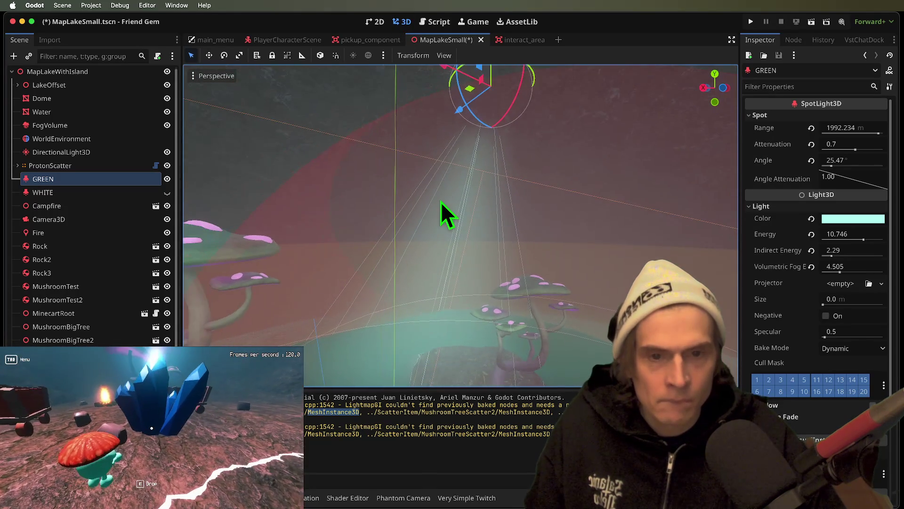
scroll(446, 214, up, 5)
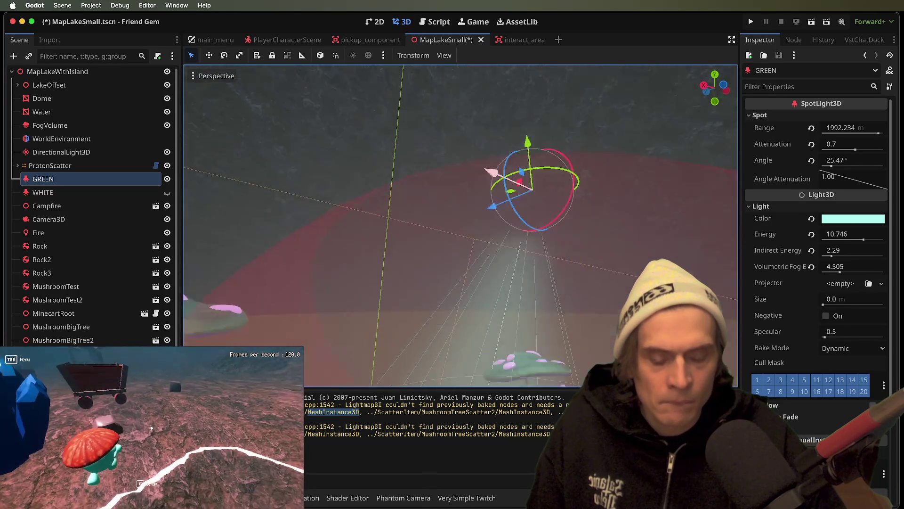
scroll(511, 193, down, 5)
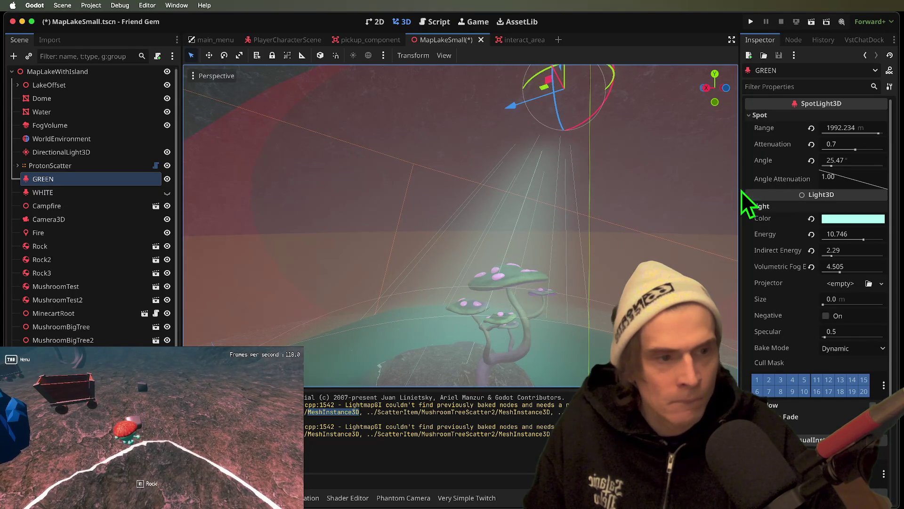
key(super+s)
Step: Test-run the game, then set MushroomBigTree3's scale to 1.2
key(super+b)
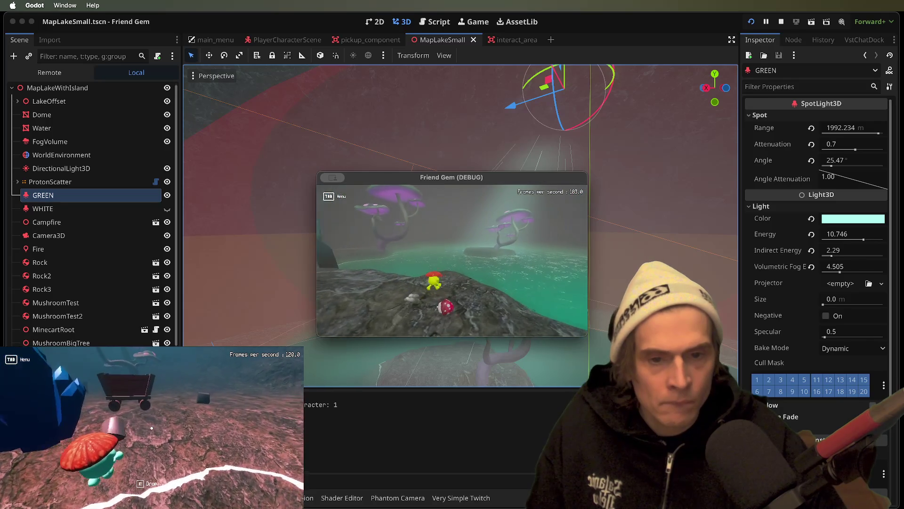
click(76, 249)
scroll(85, 217, down, 1)
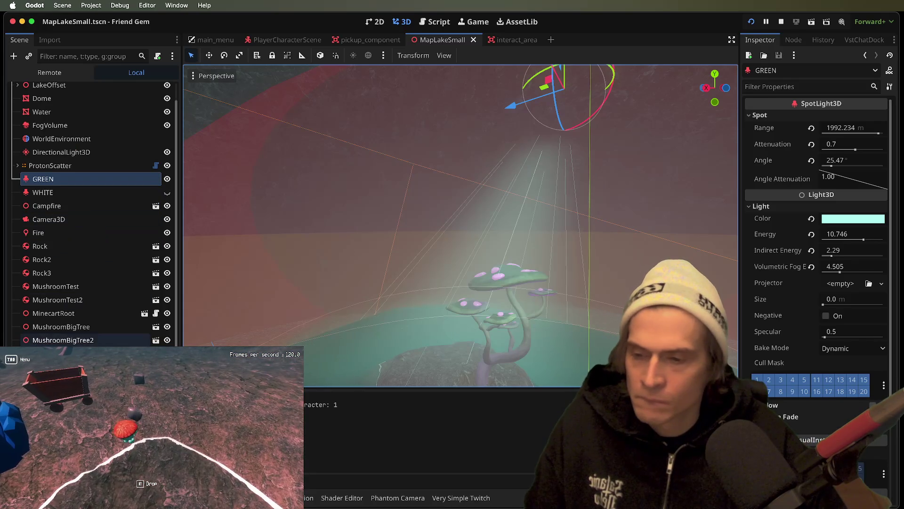
click(499, 301)
click(821, 202)
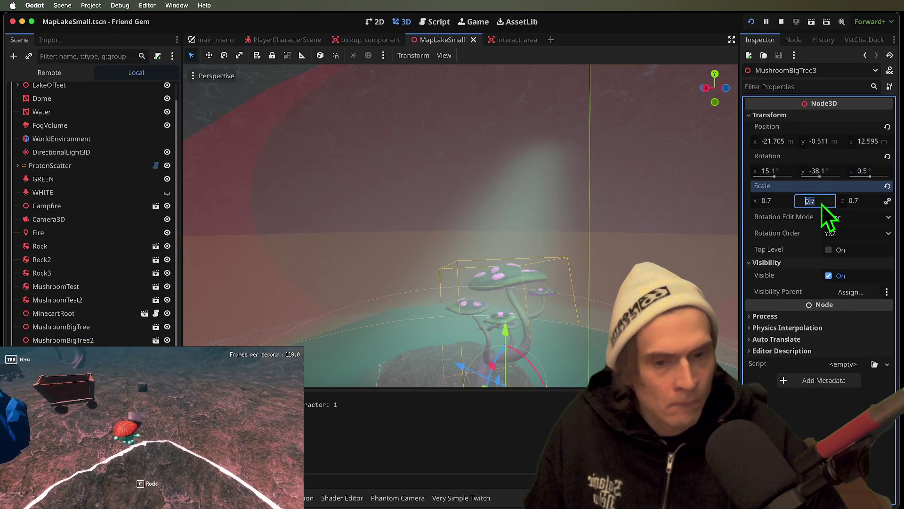
text(1.7)
key(Return)
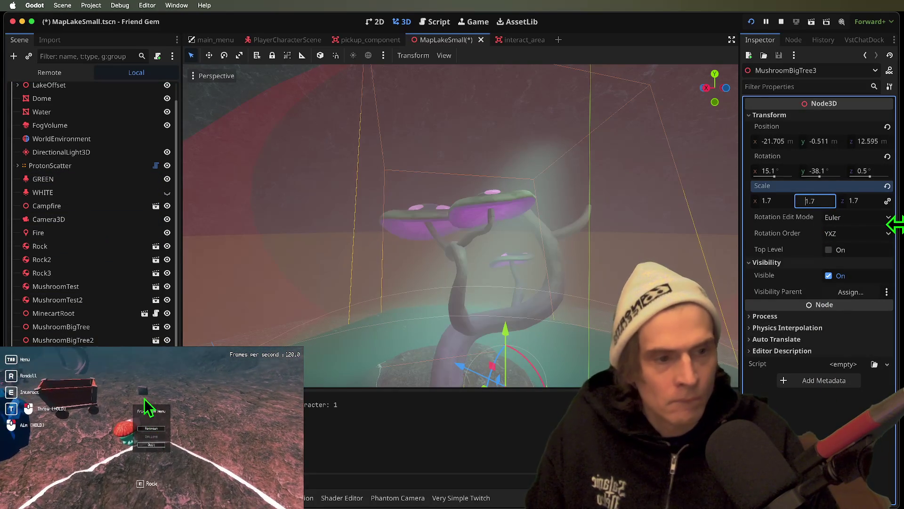
text(1.2)
key(Return)
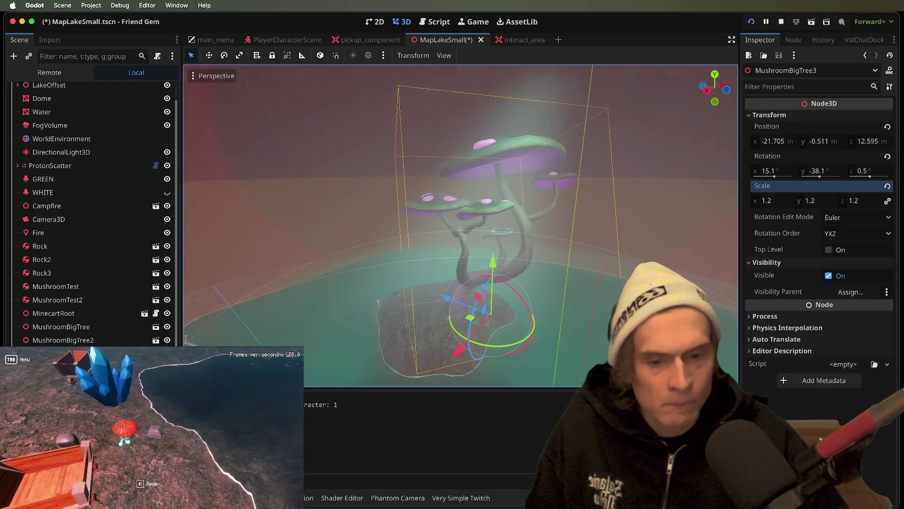
Step: Move MushroomBigTree3 to y -2.888, z 25.029, rotate it 140.7° on Y, and run the game
drag(500, 262, 503, 278)
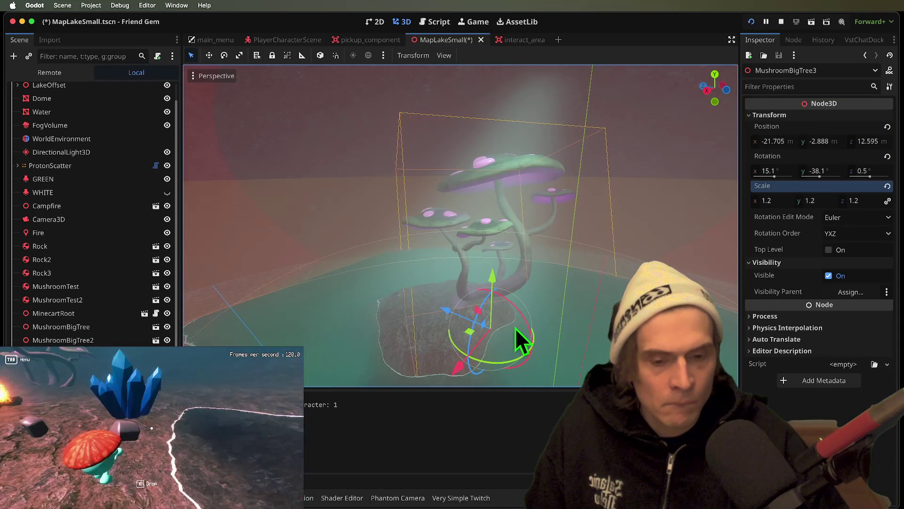
drag(519, 344, 525, 321)
scroll(522, 318, up, 5)
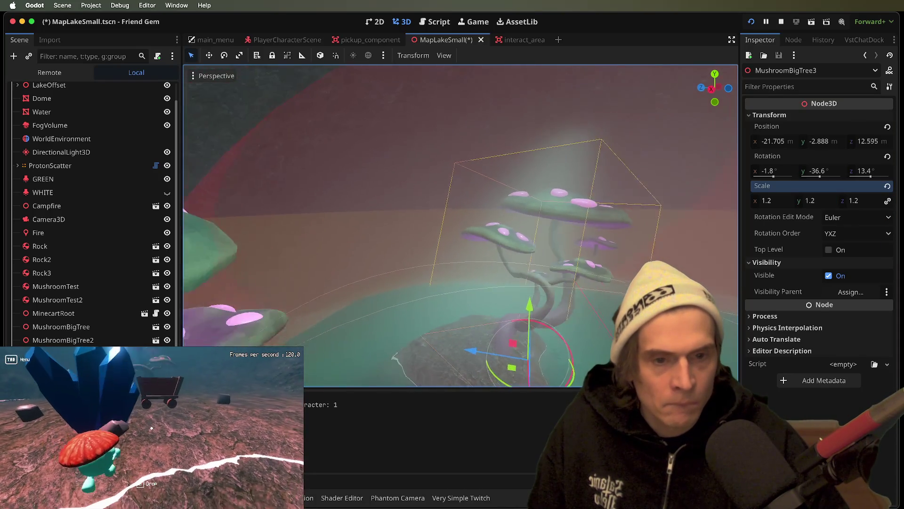
scroll(457, 283, down, 5)
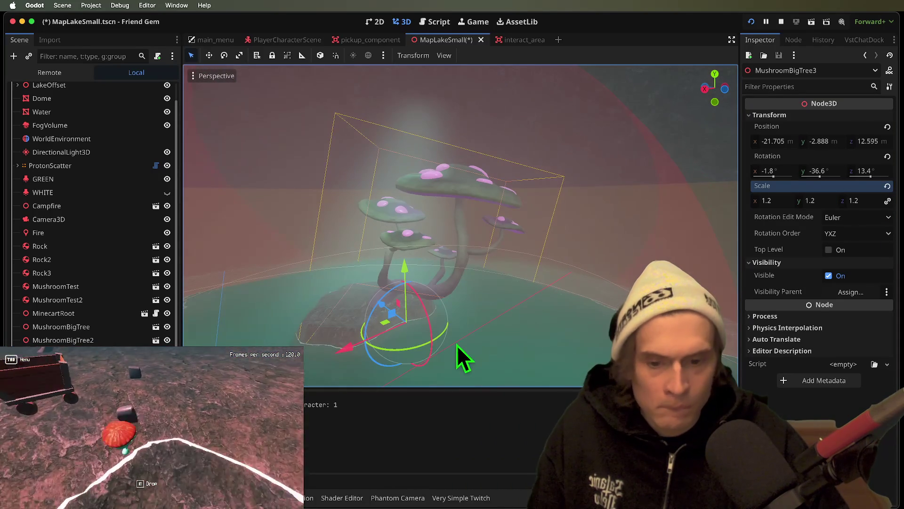
mouse_move(415, 351)
mouse_down()
mouse_move(379, 350)
mouse_move(315, 321)
mouse_move(311, 198)
mouse_move(467, 201)
mouse_move(508, 225)
mouse_move(376, 231)
mouse_up()
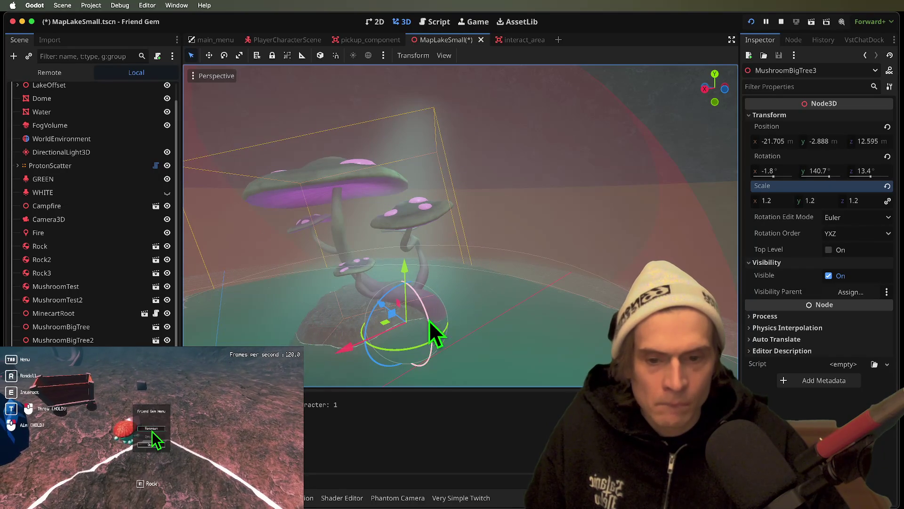
mouse_move(371, 300)
mouse_down()
mouse_move(341, 290)
mouse_move(376, 300)
mouse_move(357, 296)
mouse_move(380, 241)
mouse_up()
mouse_move(393, 288)
mouse_down()
mouse_move(396, 302)
mouse_move(372, 320)
mouse_move(308, 297)
mouse_up()
key(super+r)
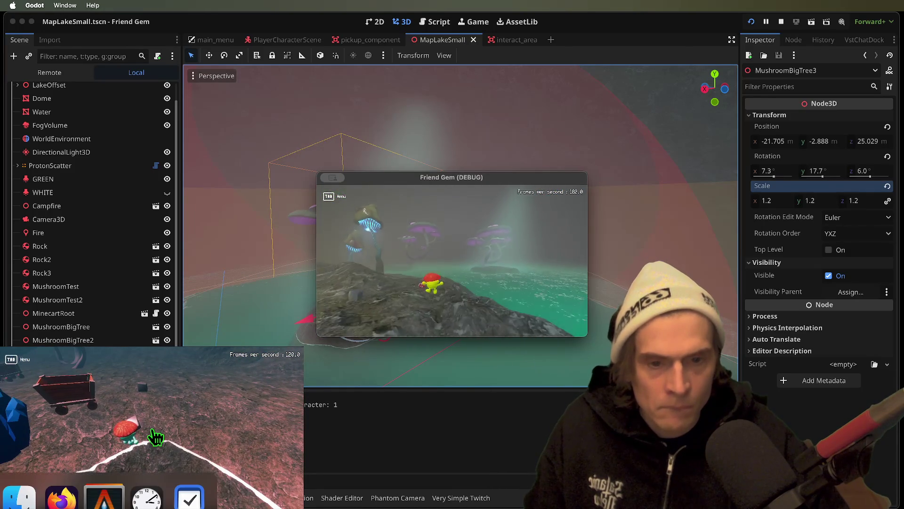
key(Tab)
click(454, 263)
Step: Undo the last four transform edits on MushroomBigTree3
key(super+z)
key(super+z)
key(super+z)
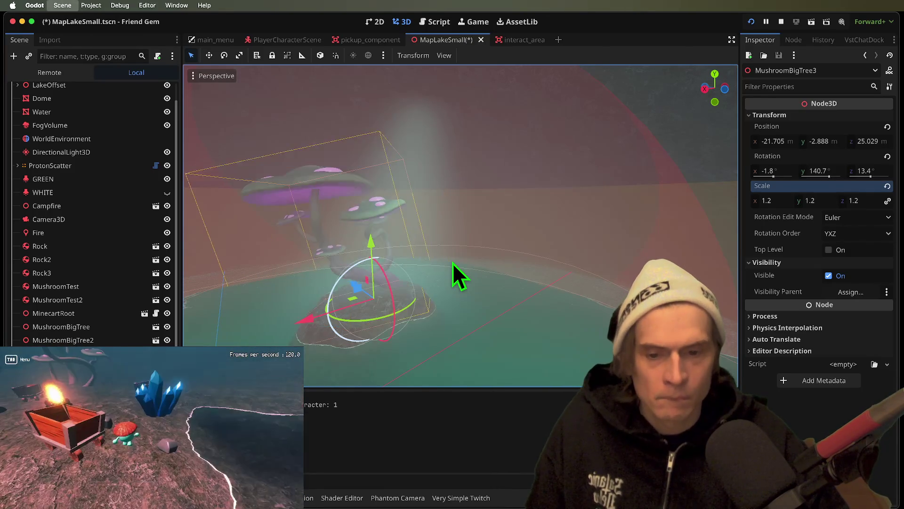
key(super+z)
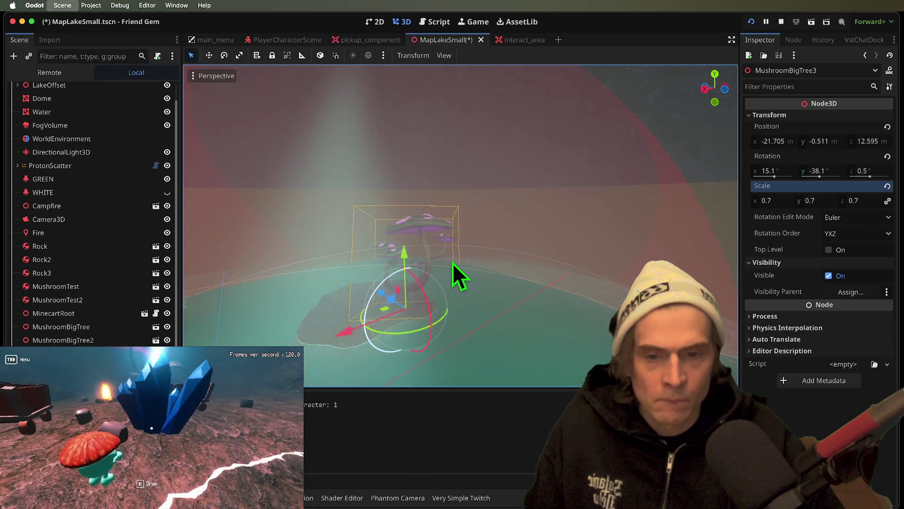
key(super+z)
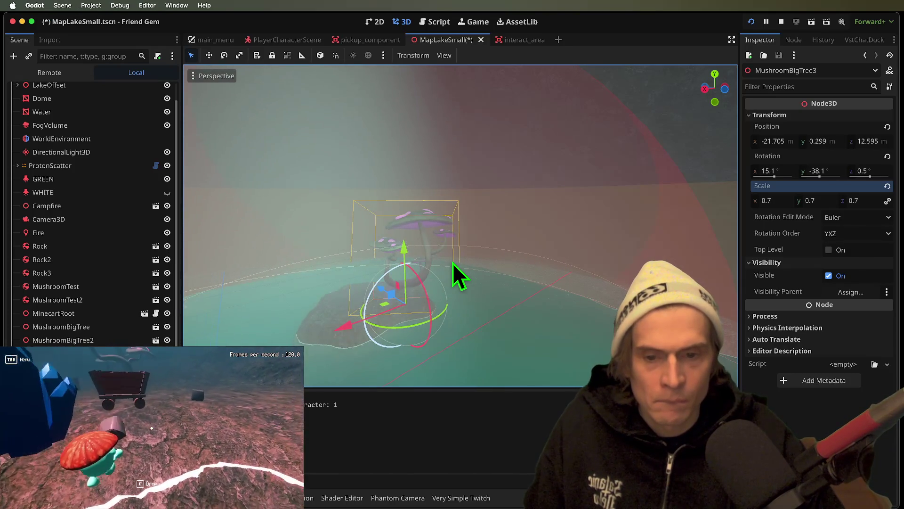
key(super+z)
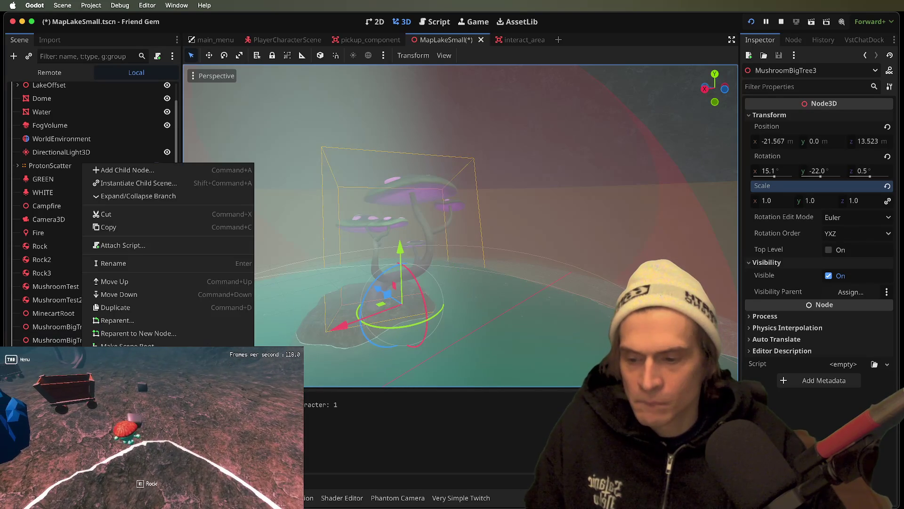
Step: Delete MushroomBigTree3, save the scene, and stop and reload the running project
key(Delete)
click(489, 258)
key(super+s)
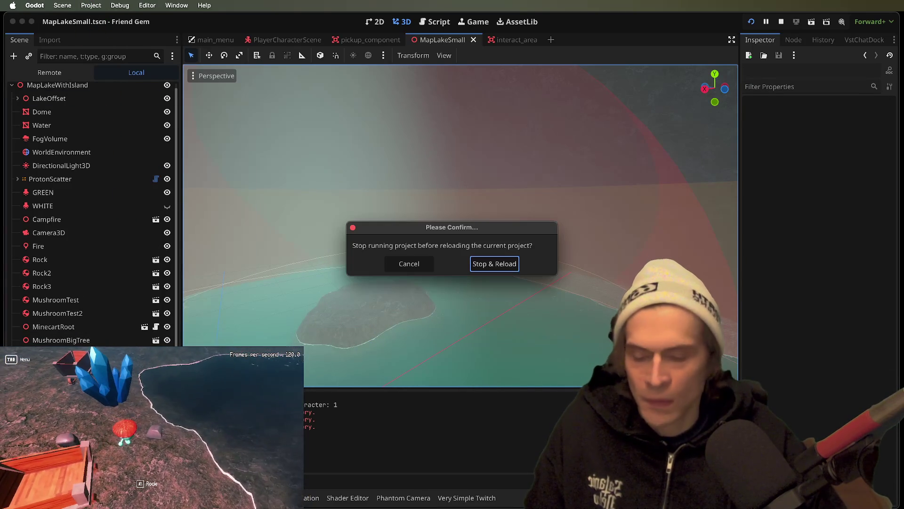
click(502, 269)
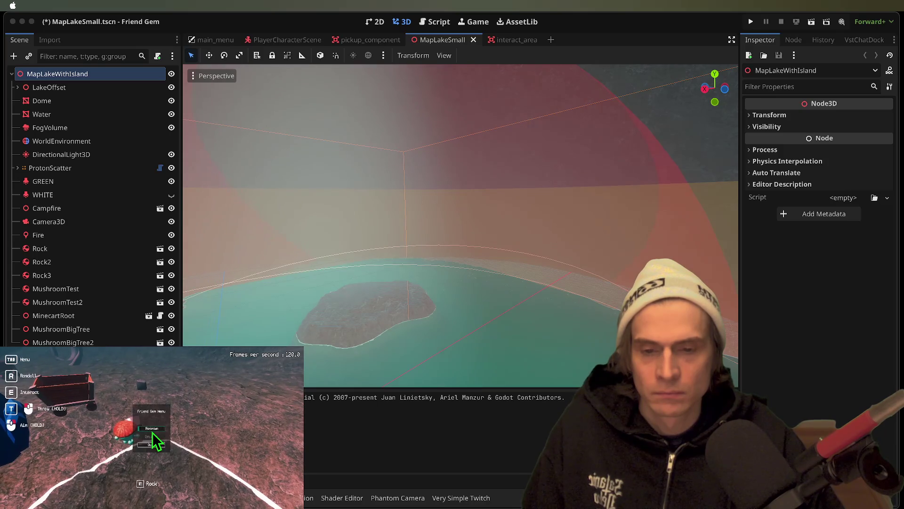
click(152, 432)
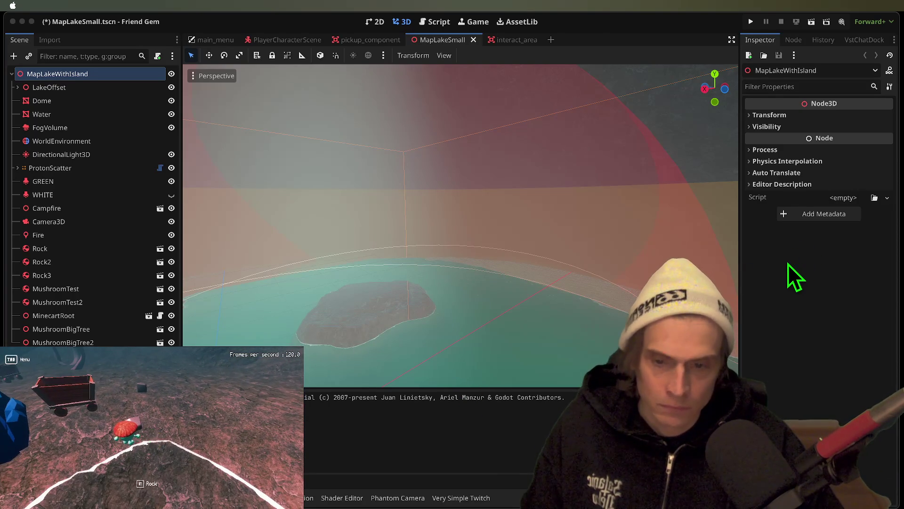
key(Tab)
key(Return)
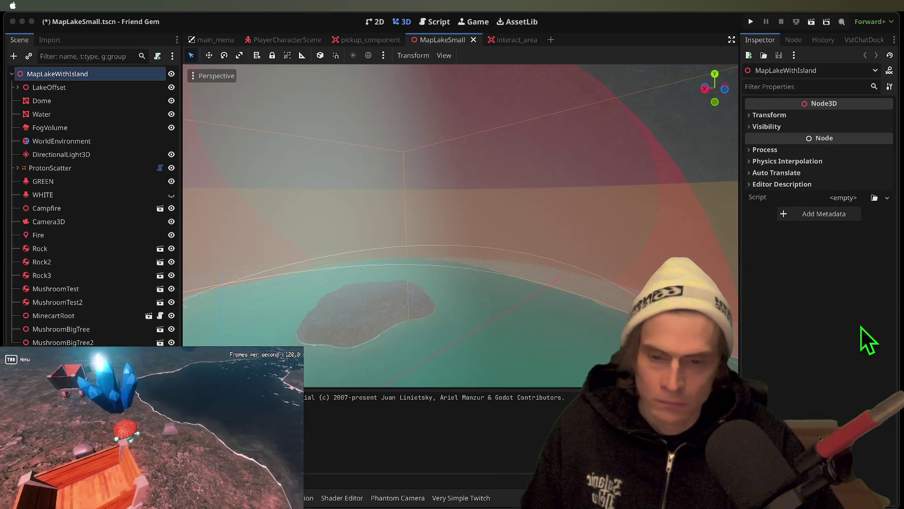
key(e)
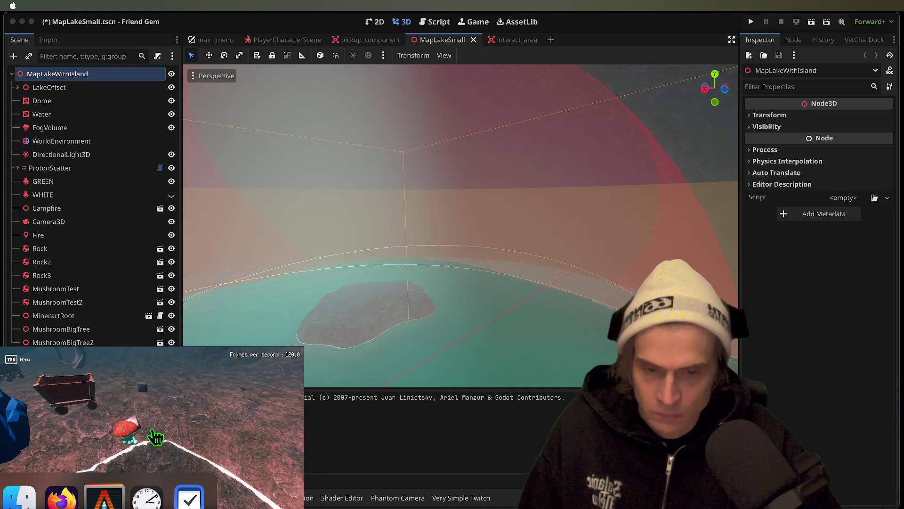
key(Tab)
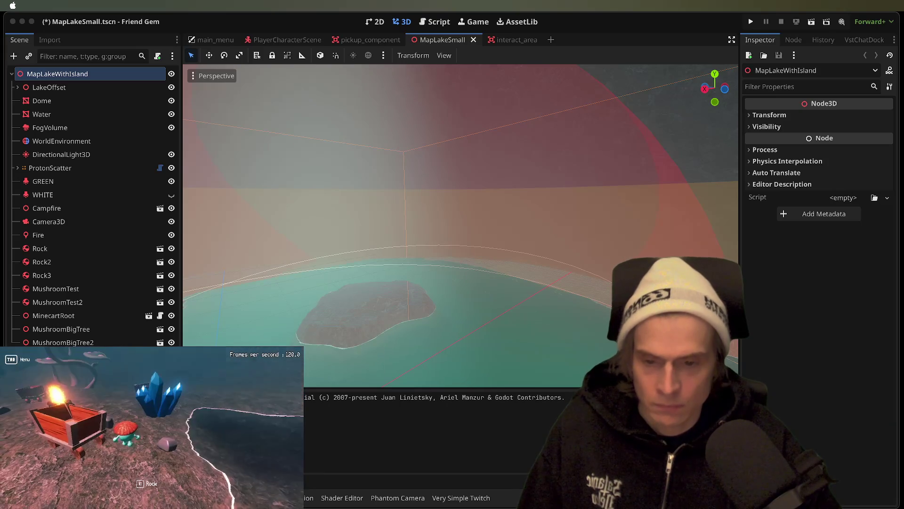
key(e)
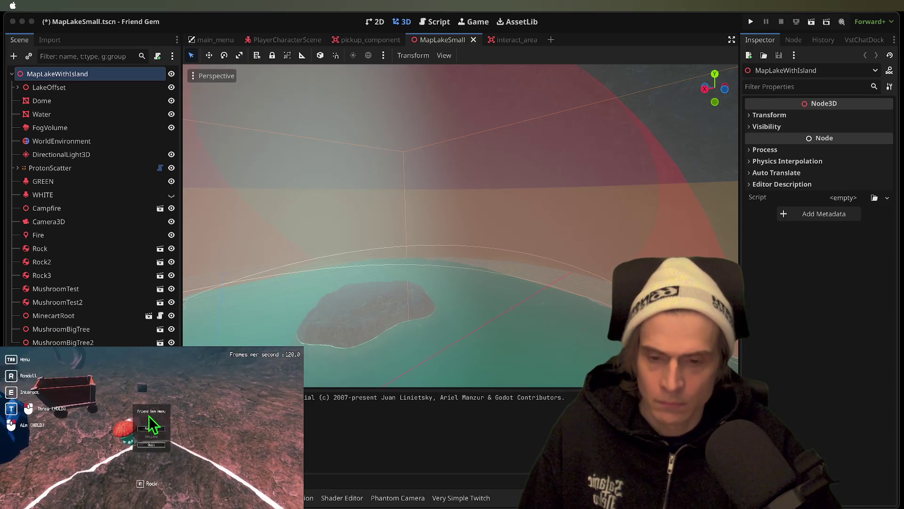
click(152, 429)
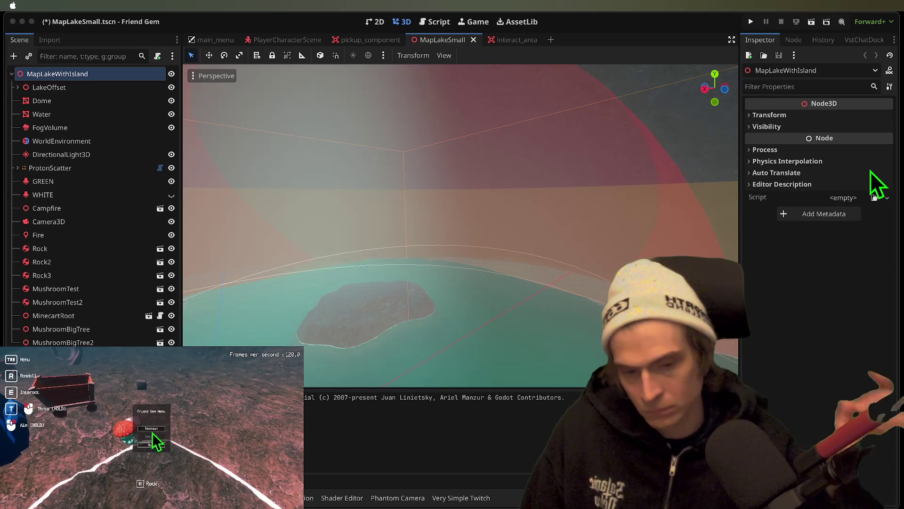
click(152, 430)
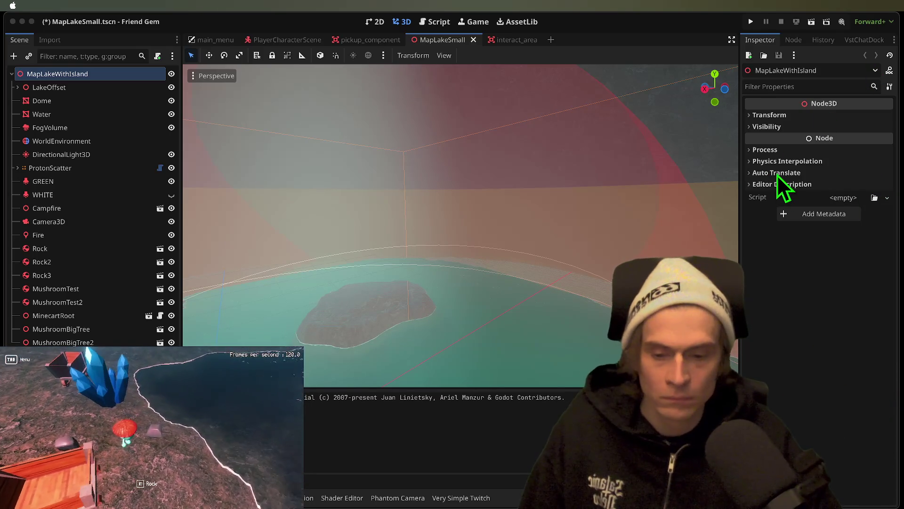